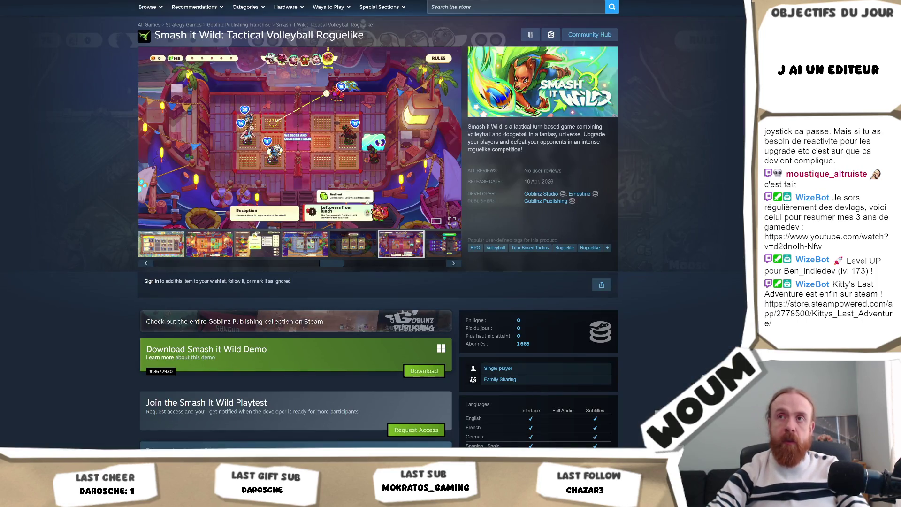
Switch to the browser and open the Goblinz Studio press kit page
key("alt+Tab")
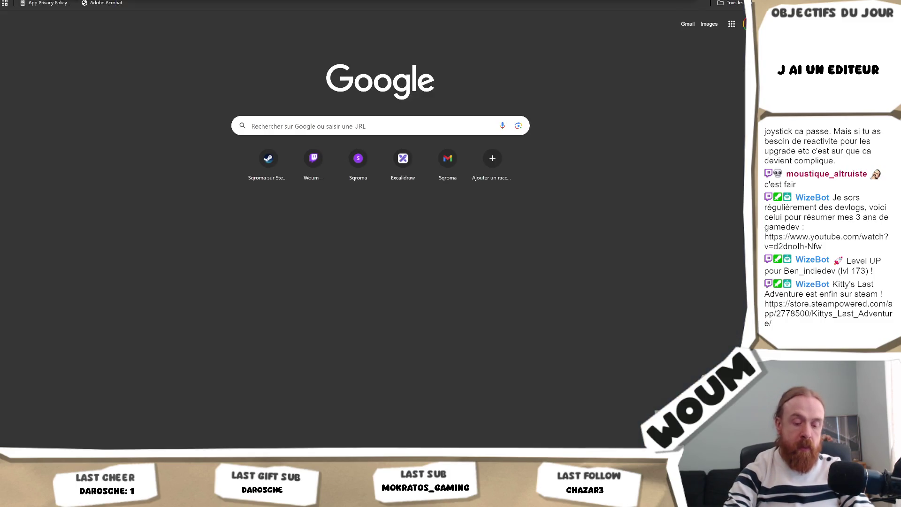
type("godot")
key("Escape")
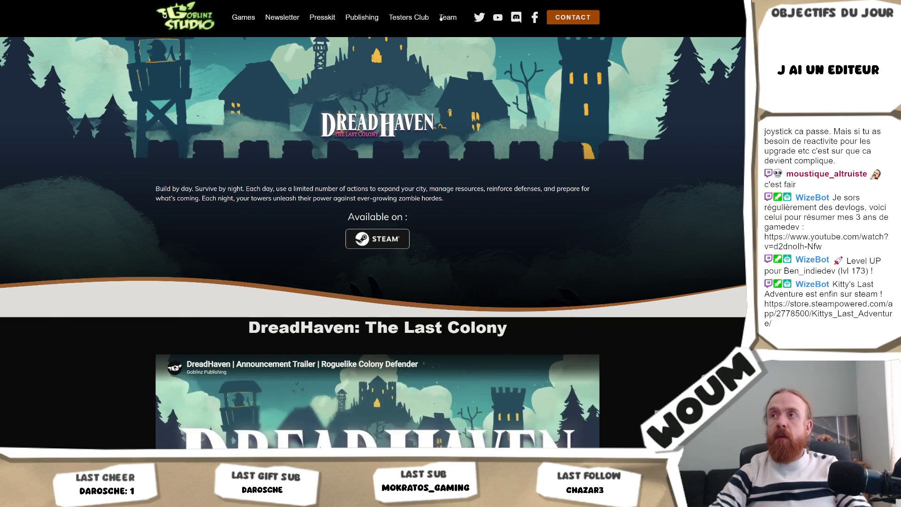
left_click(185, 17)
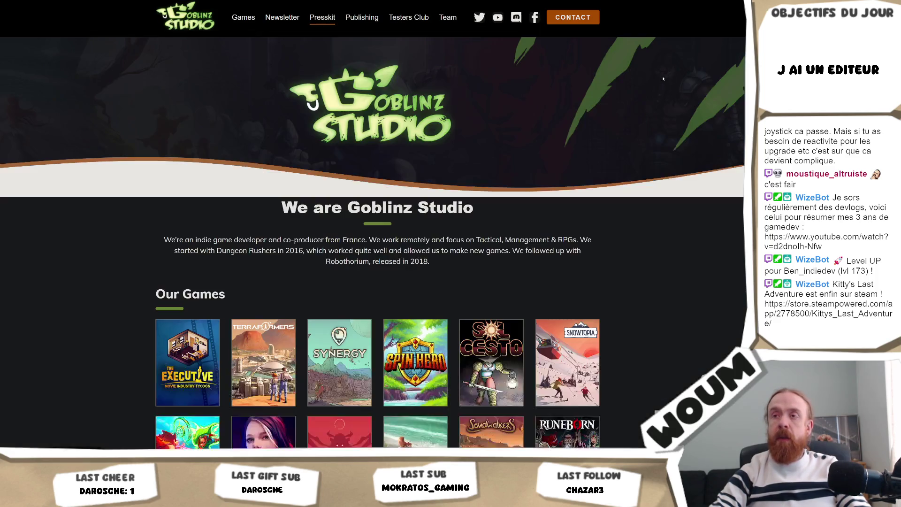
scroll(694, 84, "down", 3)
scroll(694, 84, "down", 5)
scroll(697, 86, "down", 5)
scroll(701, 87, "down", 1)
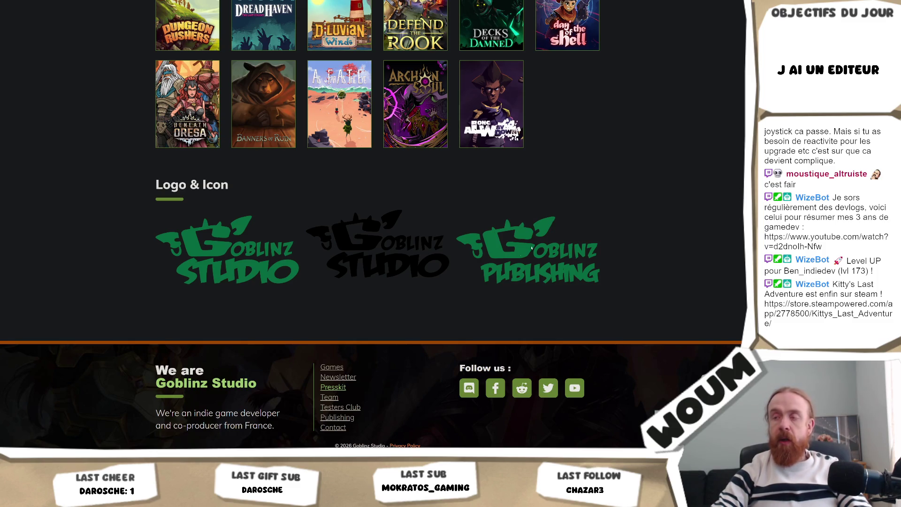
scroll(396, 278, "up", 2)
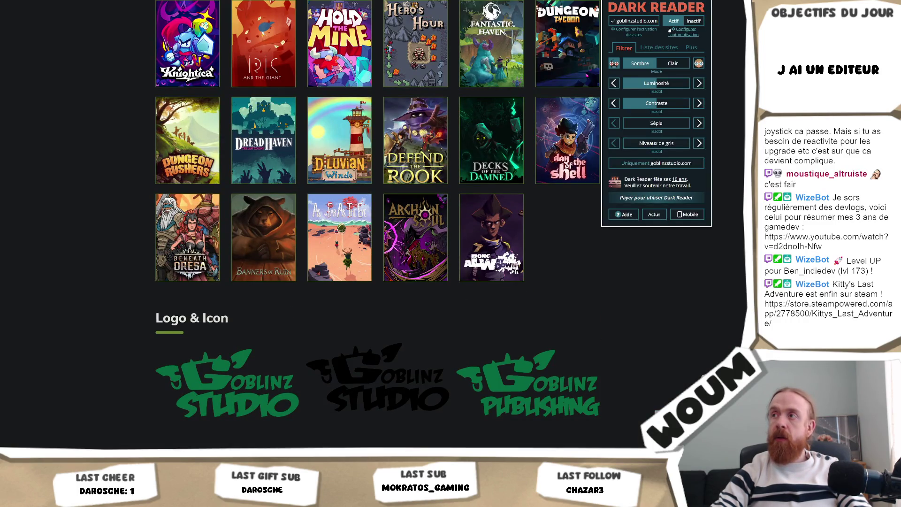
Toggle Dark Reader off and back on for the site, close its panel, then switch to Unity
left_click(695, 22)
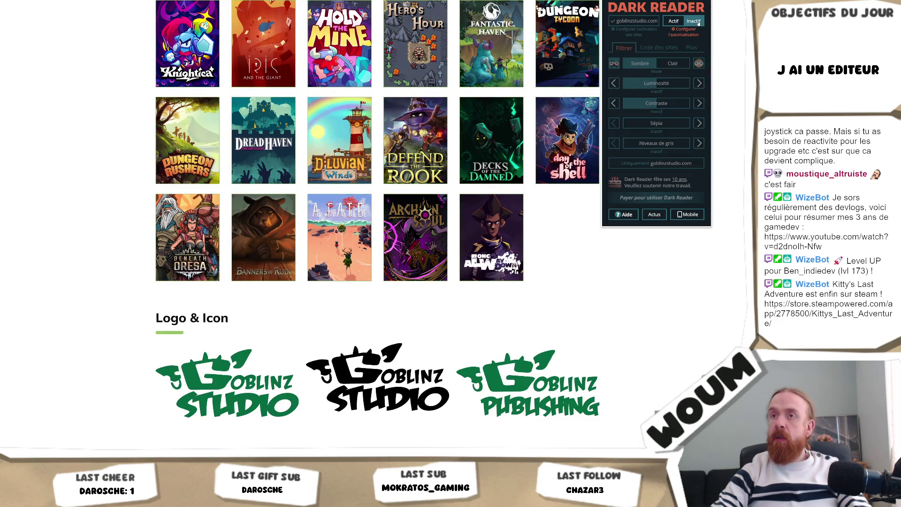
scroll(392, 131, "up", 10)
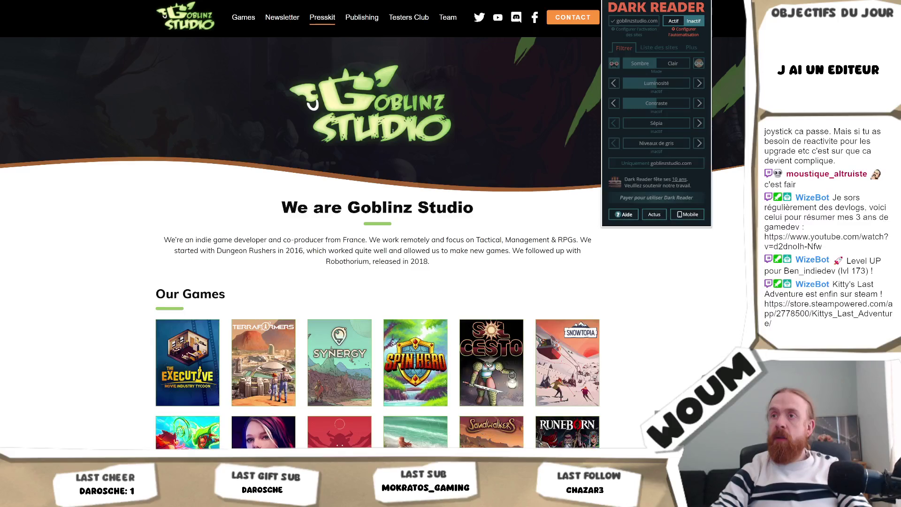
scroll(393, 129, "down", 4)
scroll(393, 129, "down", 6)
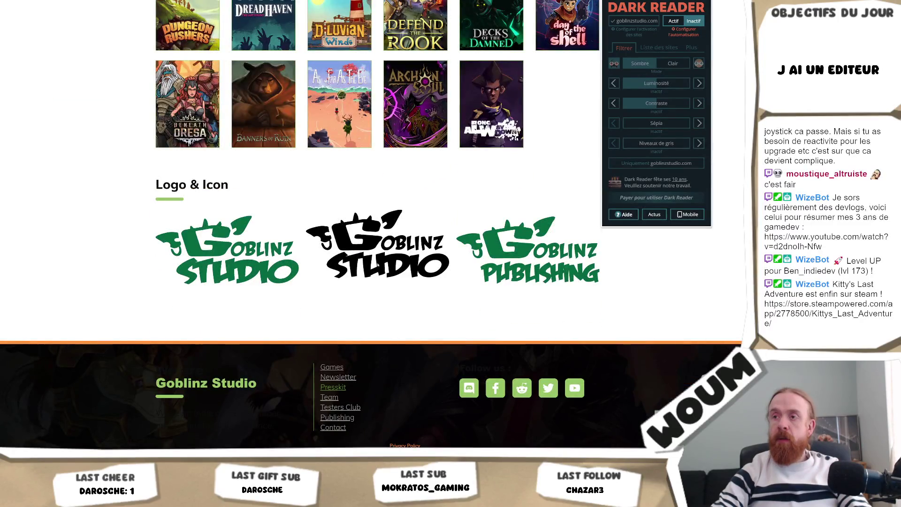
scroll(385, 236, "up", 1)
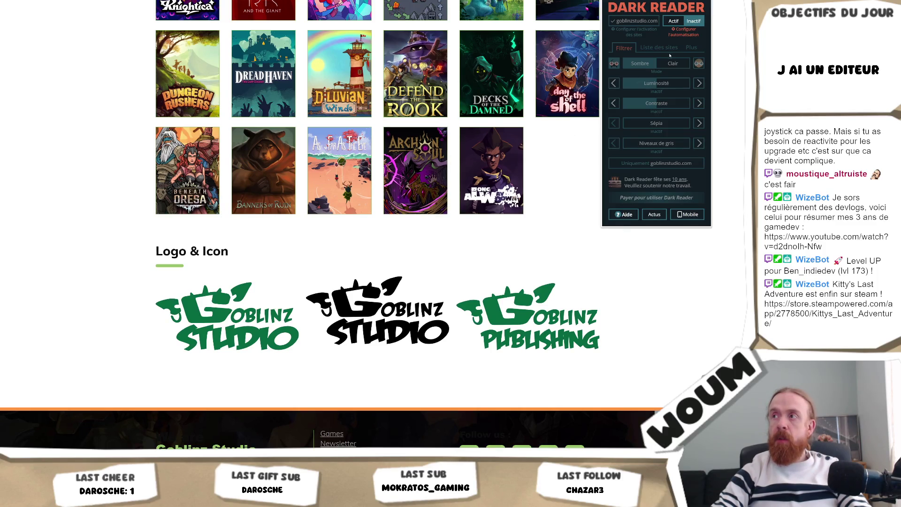
left_click(674, 21)
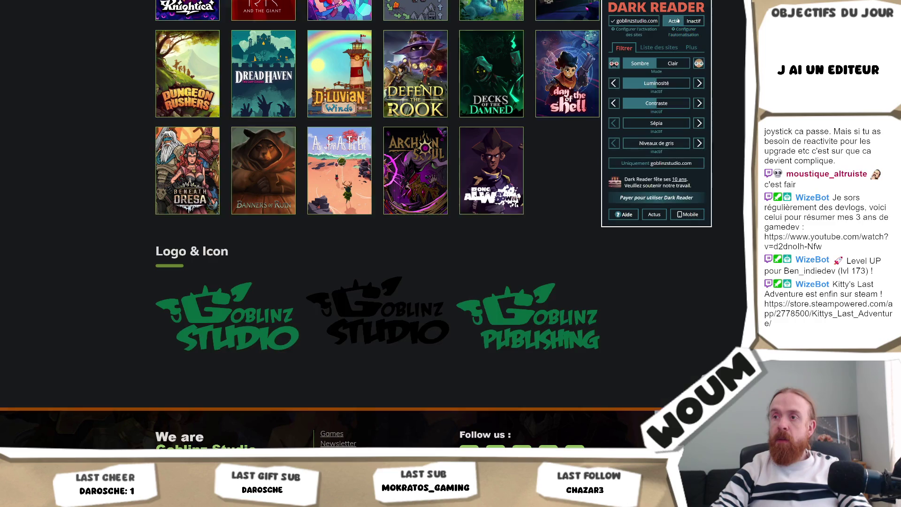
scroll(458, 204, "up", 5)
scroll(456, 210, "up", 3)
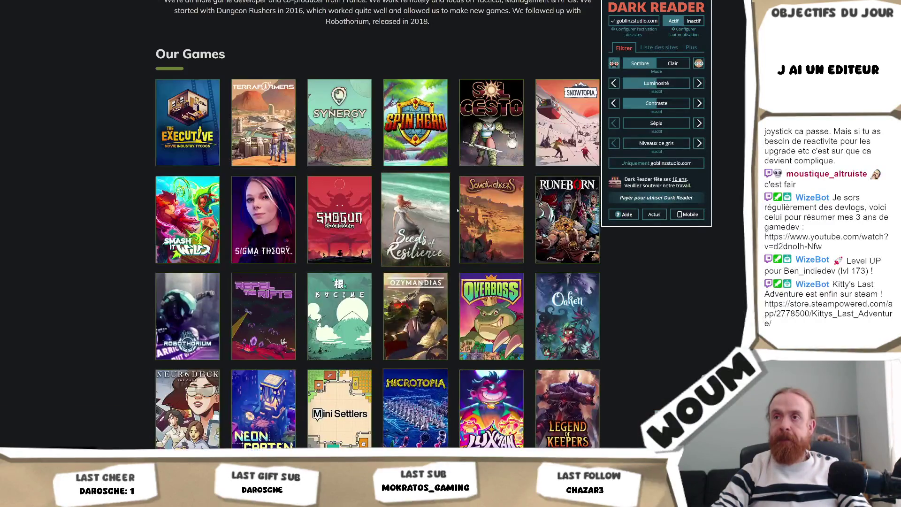
scroll(456, 211, "down", 1)
scroll(457, 211, "down", 3)
scroll(286, 264, "down", 2)
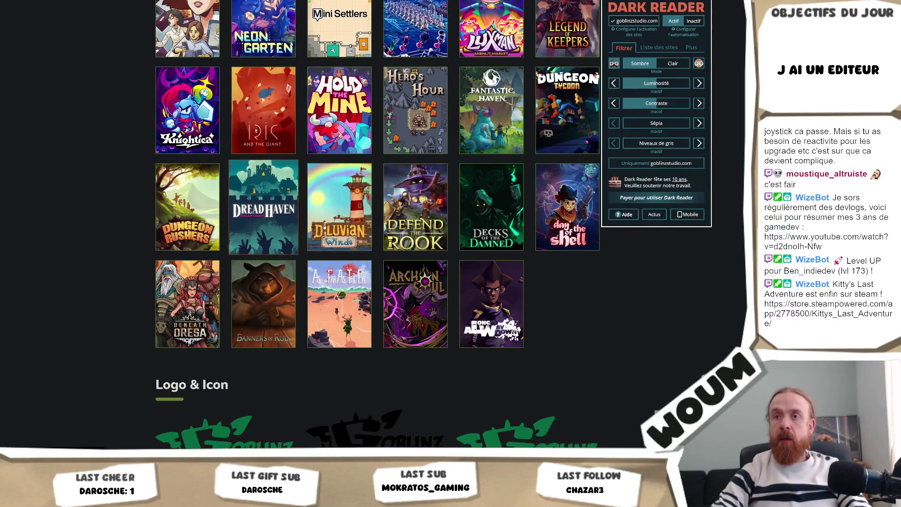
scroll(263, 205, "up", 5)
scroll(264, 204, "up", 2)
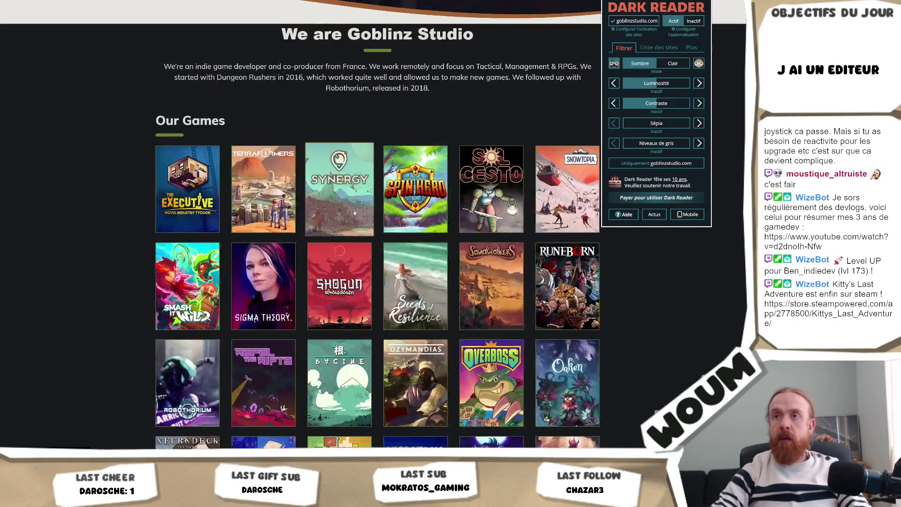
left_click(683, 364)
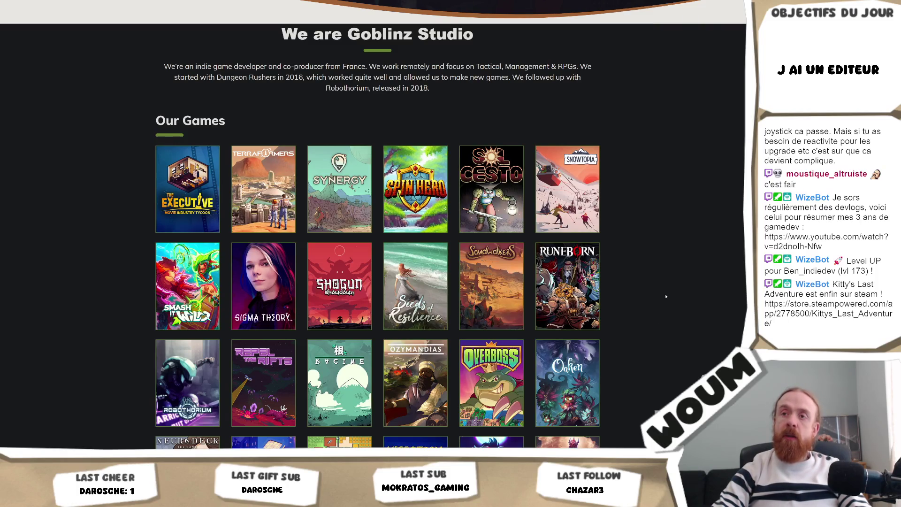
scroll(666, 297, "down", 2)
scroll(665, 297, "down", 1)
scroll(666, 296, "down", 1)
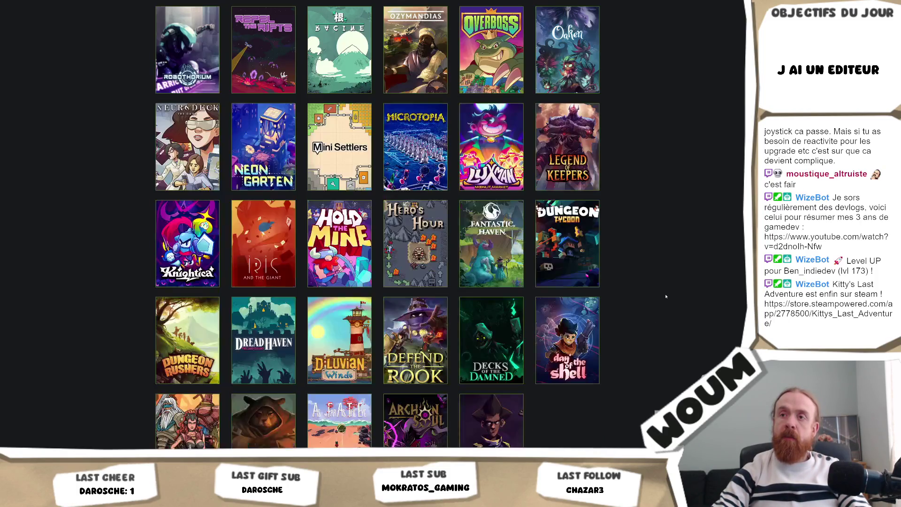
scroll(666, 296, "down", 1)
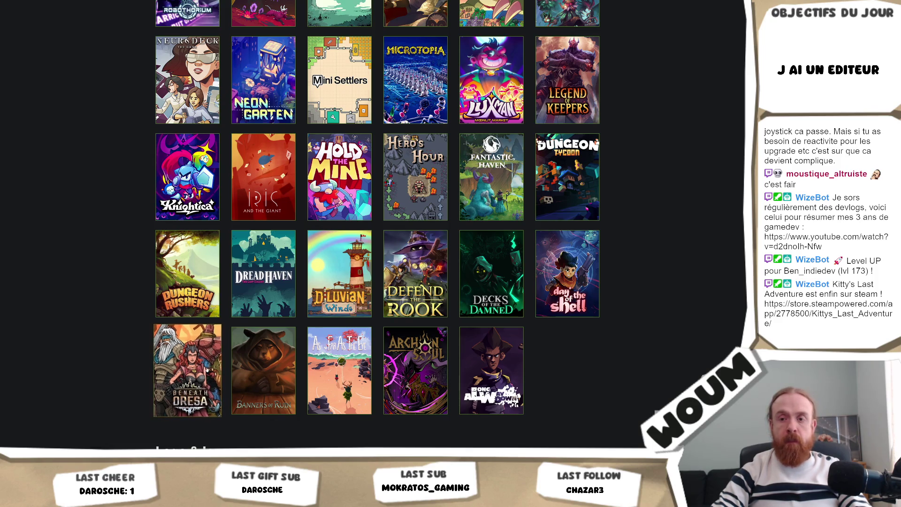
key("alt+Tab")
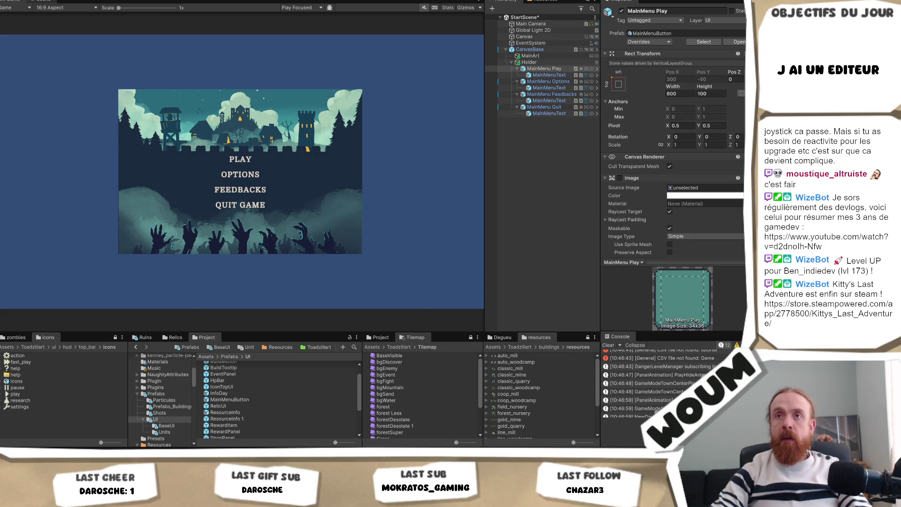
Toggle between Scene and Game views and go to the root Assets folder in the Project panel
key("ctrl+1")
key("ctrl+2")
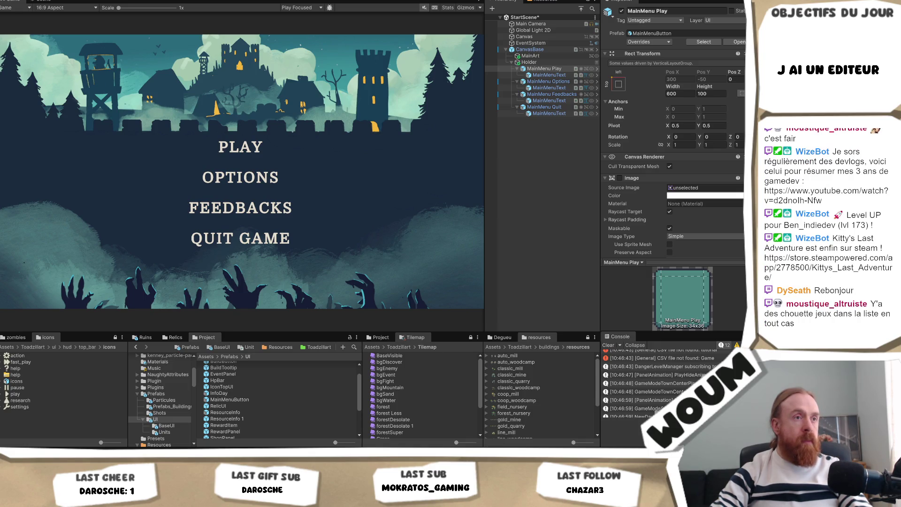
left_click(587, 274)
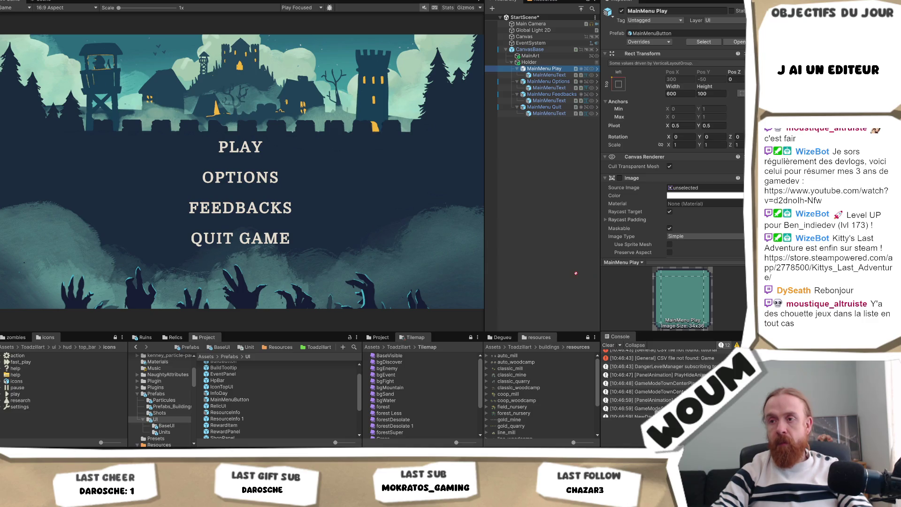
left_click(205, 357)
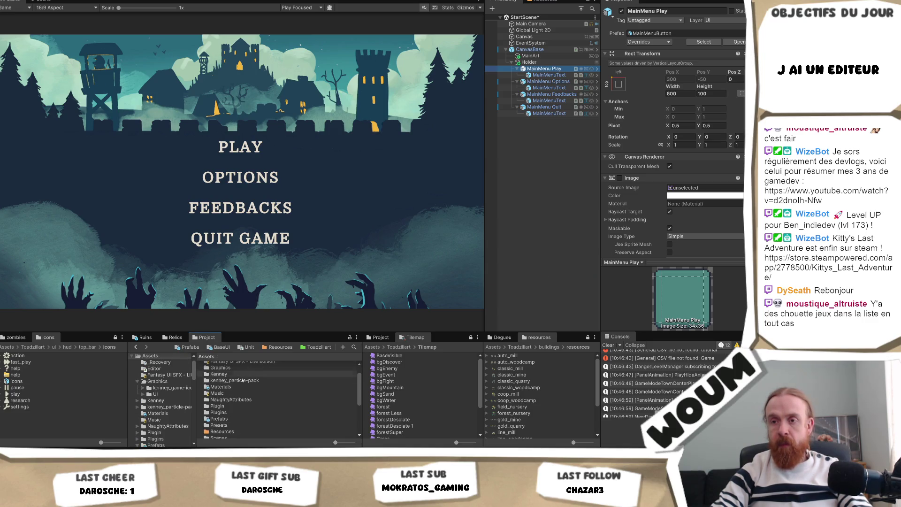
scroll(230, 402, "down", 3)
scroll(230, 408, "down", 3)
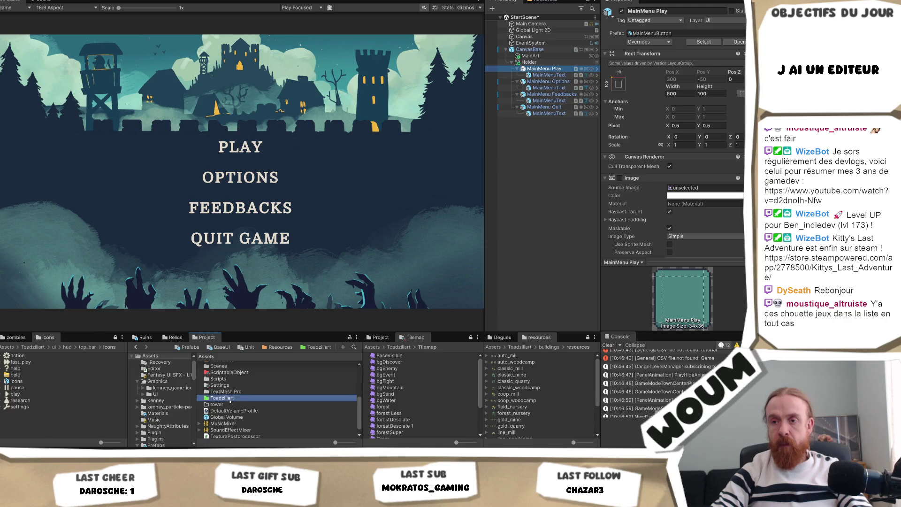
Open the Toadzillart folder, expand its subfolders, then switch back to the browser
double_click(222, 399)
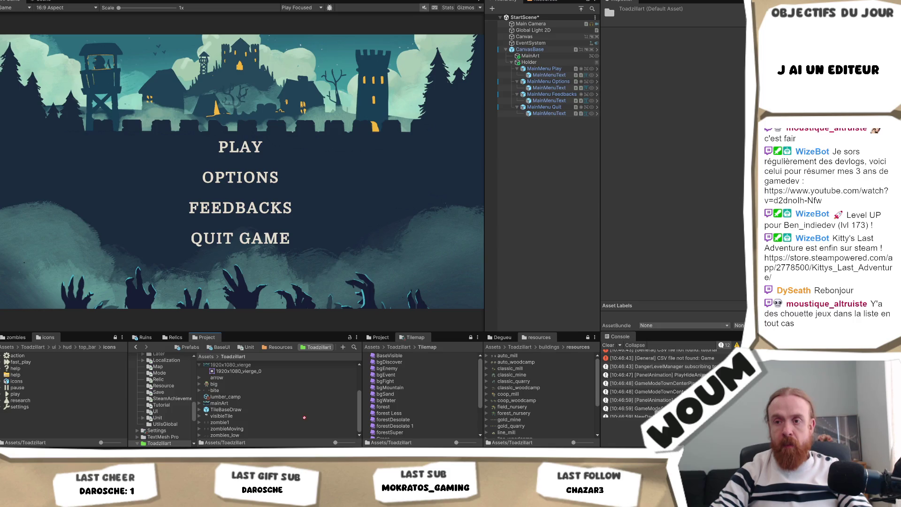
left_click(138, 442)
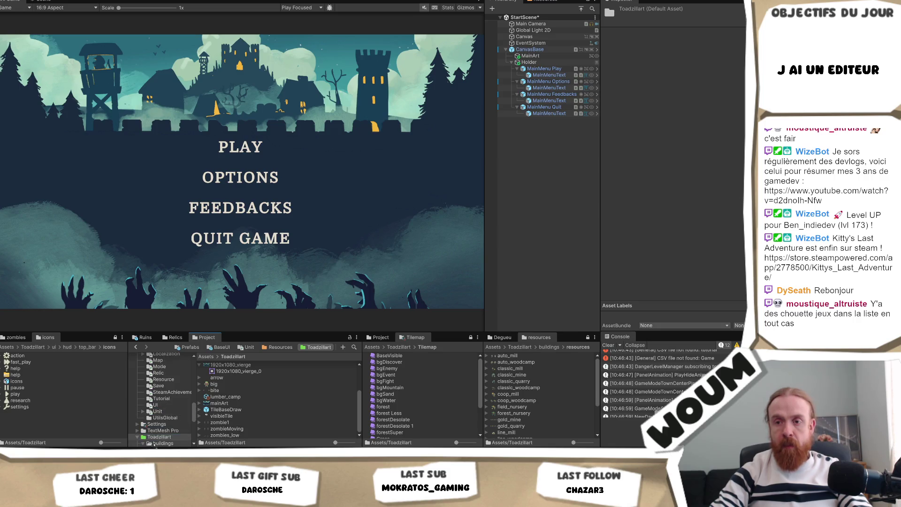
scroll(155, 443, "down", 1)
left_click_drag(161, 429, 161, 431)
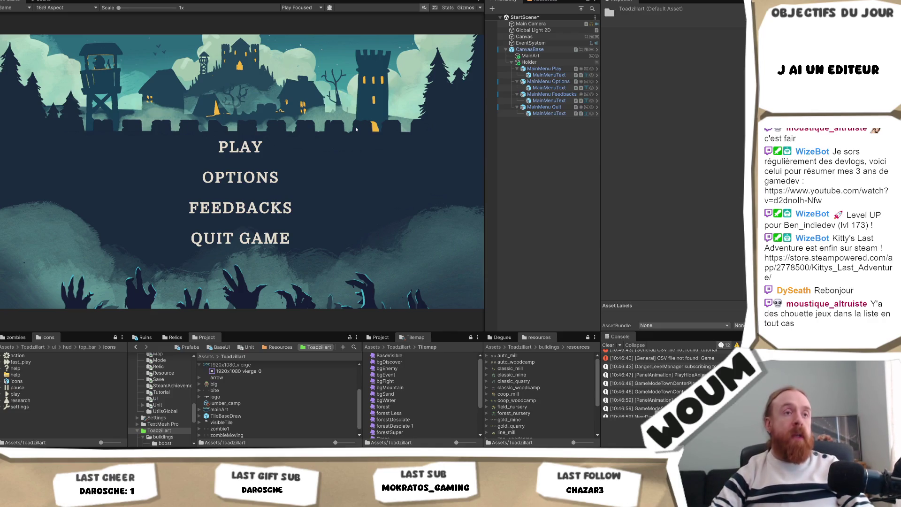
key("alt+Tab")
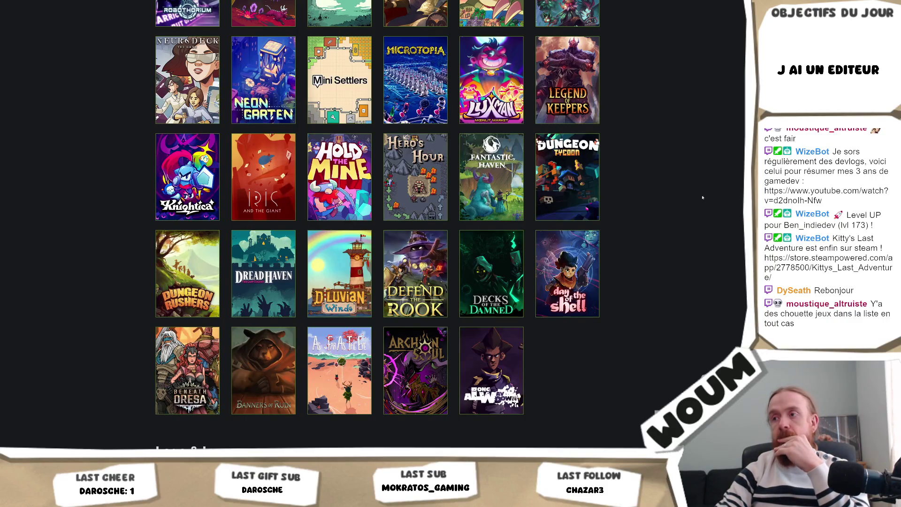
scroll(695, 209, "up", 3)
scroll(695, 208, "down", 1)
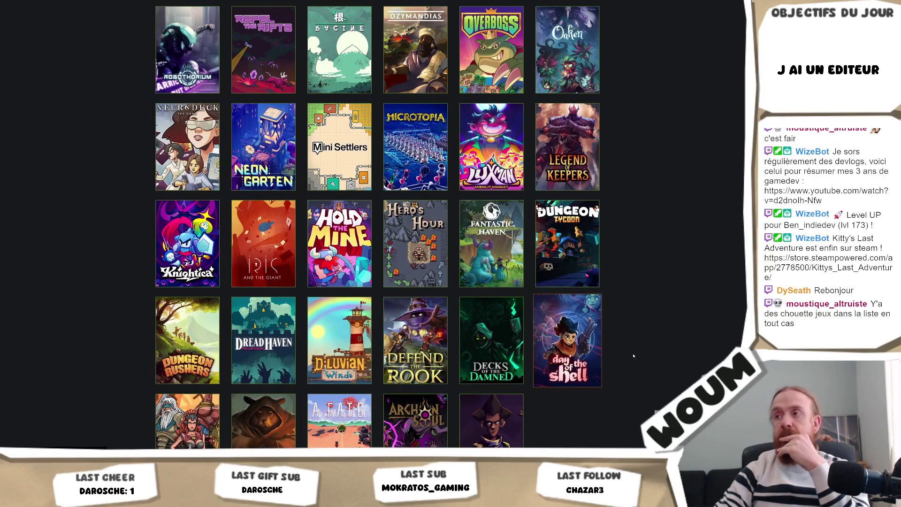
scroll(658, 343, "up", 1)
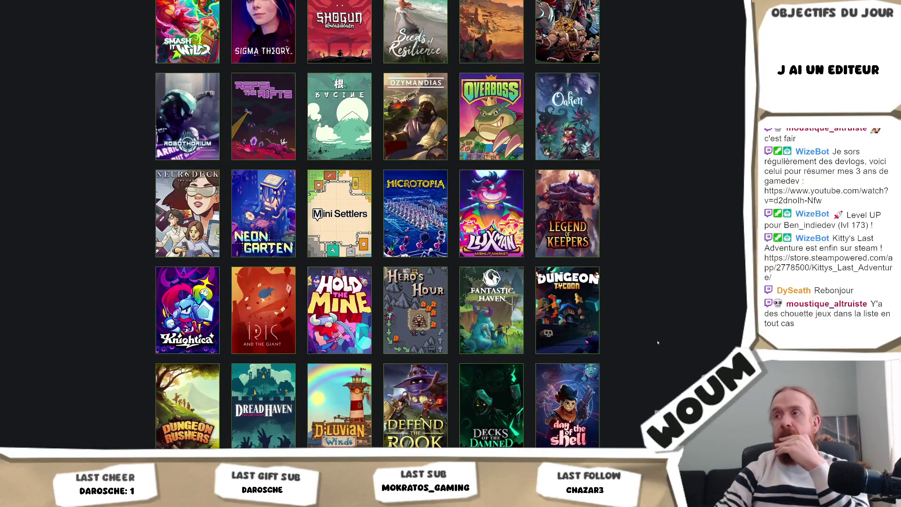
scroll(658, 343, "up", 2)
scroll(661, 338, "up", 2)
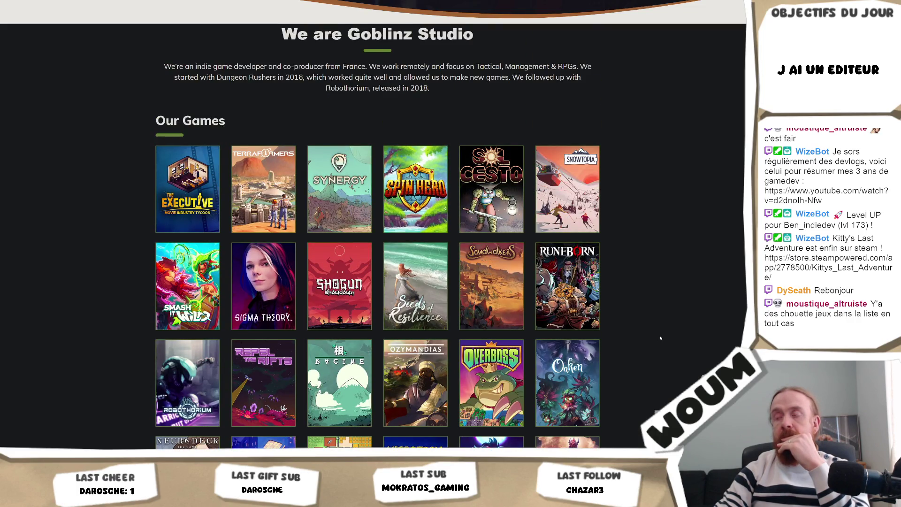
scroll(661, 339, "down", 1)
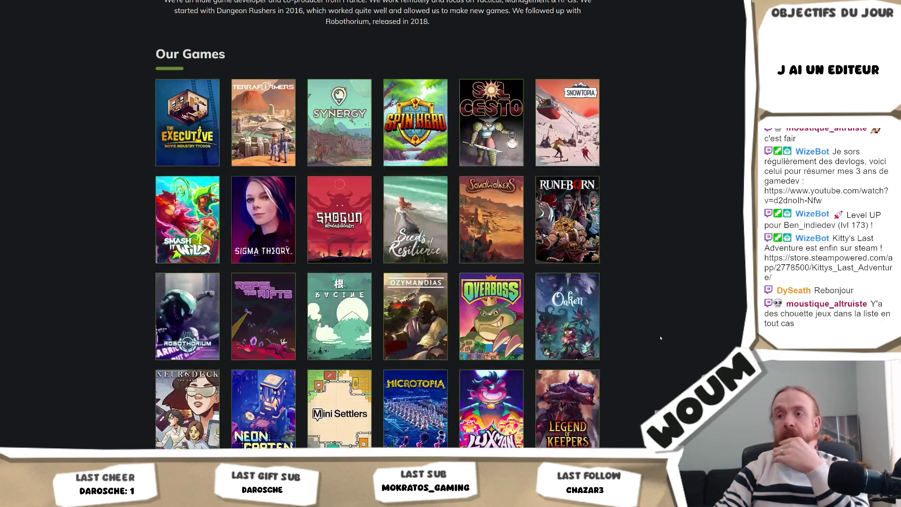
scroll(661, 339, "down", 2)
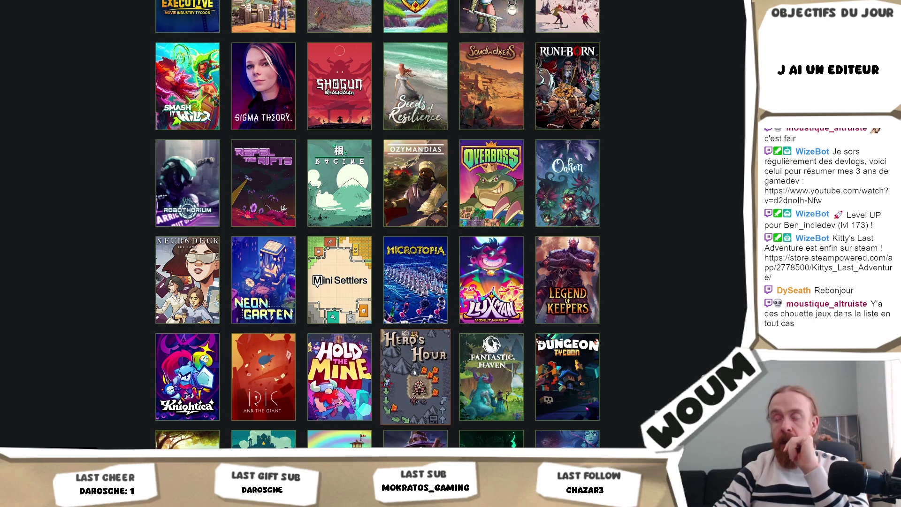
scroll(423, 338, "down", 1)
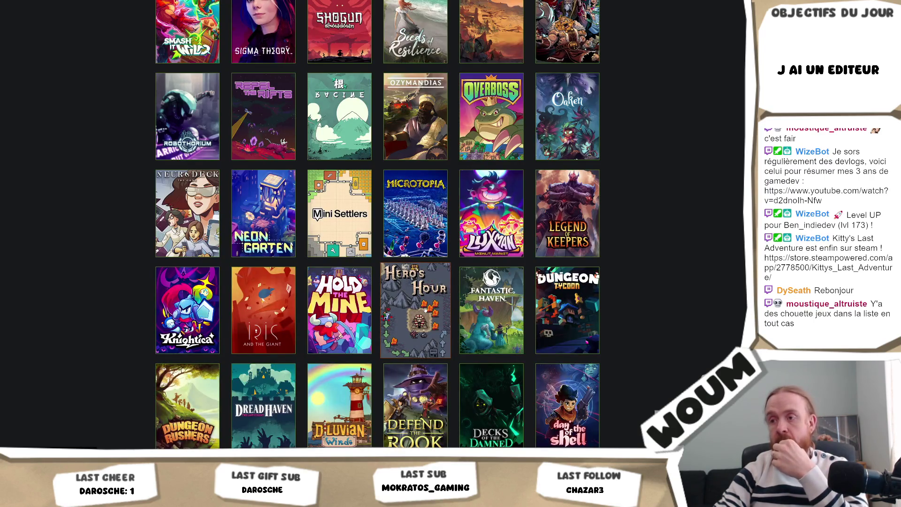
scroll(426, 309, "down", 1)
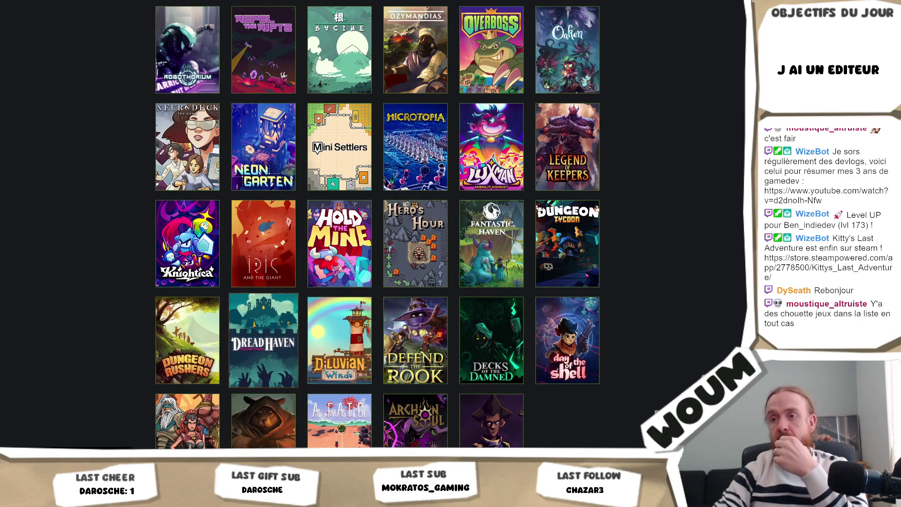
scroll(257, 334, "down", 1)
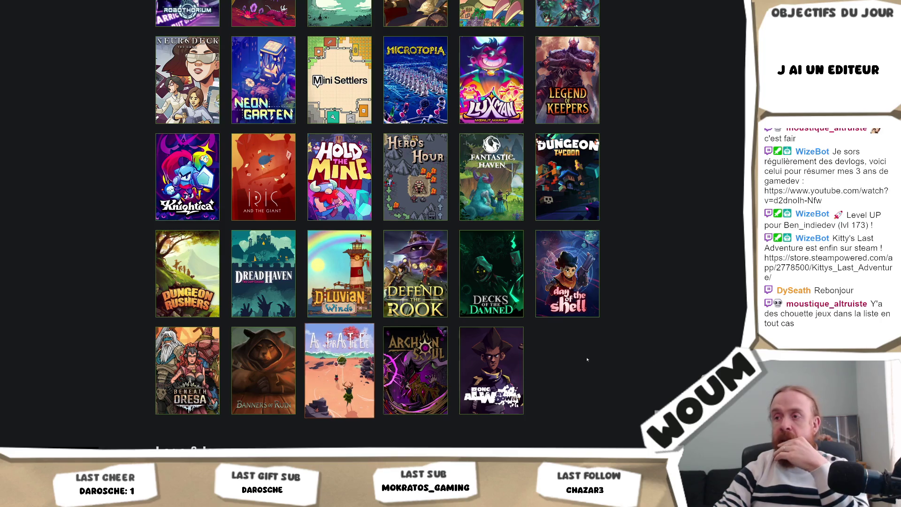
scroll(661, 361, "up", 3)
scroll(661, 359, "up", 2)
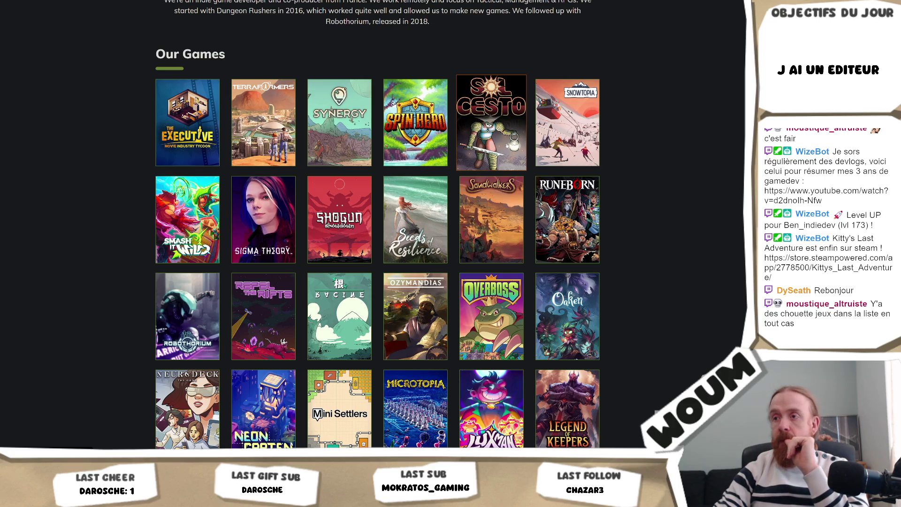
scroll(736, 270, "down", 1)
scroll(735, 270, "down", 1)
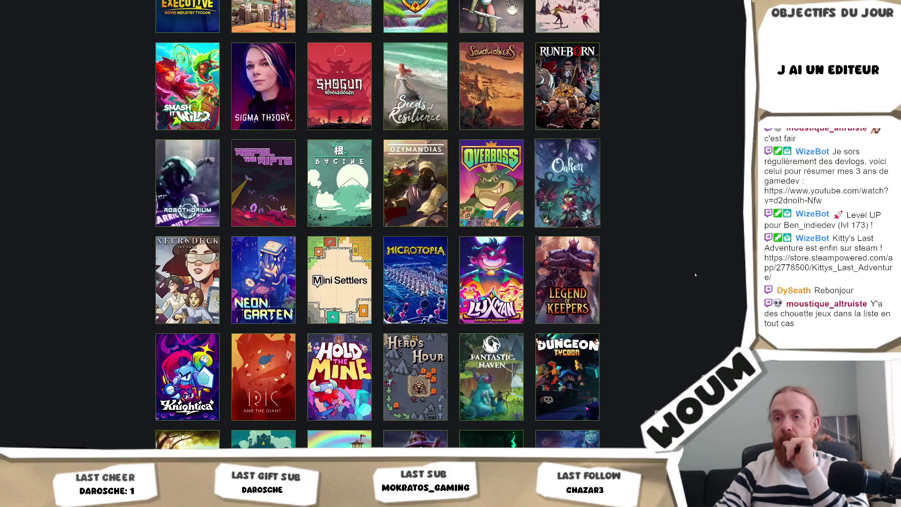
scroll(736, 270, "down", 2)
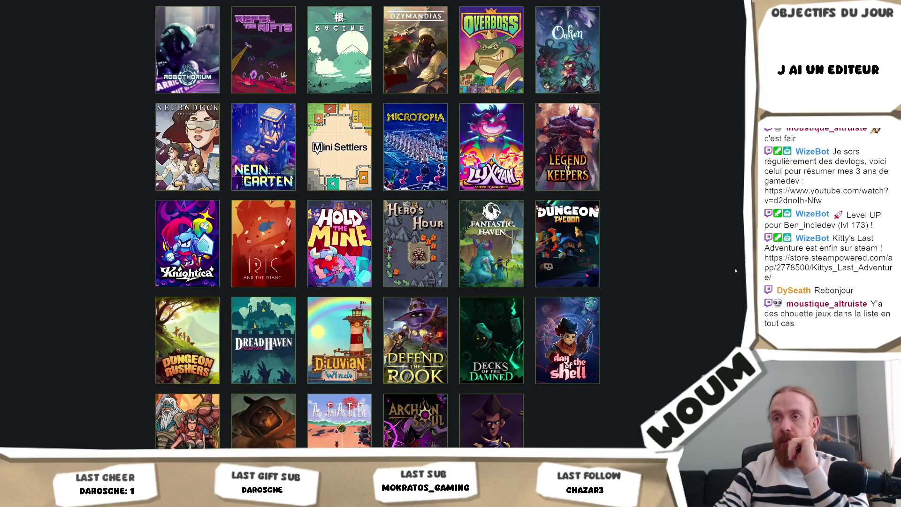
scroll(737, 270, "down", 1)
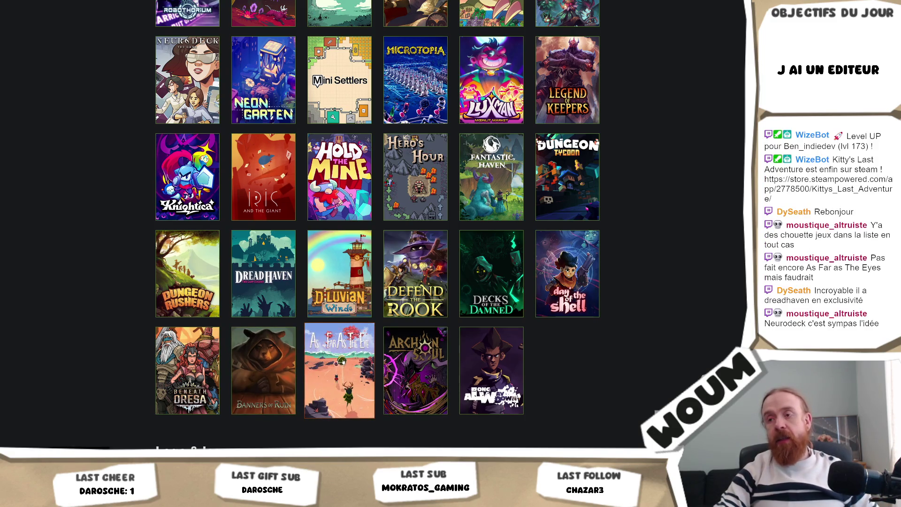
Look over the As Far As The Eye game page, return to the grid and open DreadHaven
right_click(352, 353)
left_click(352, 352)
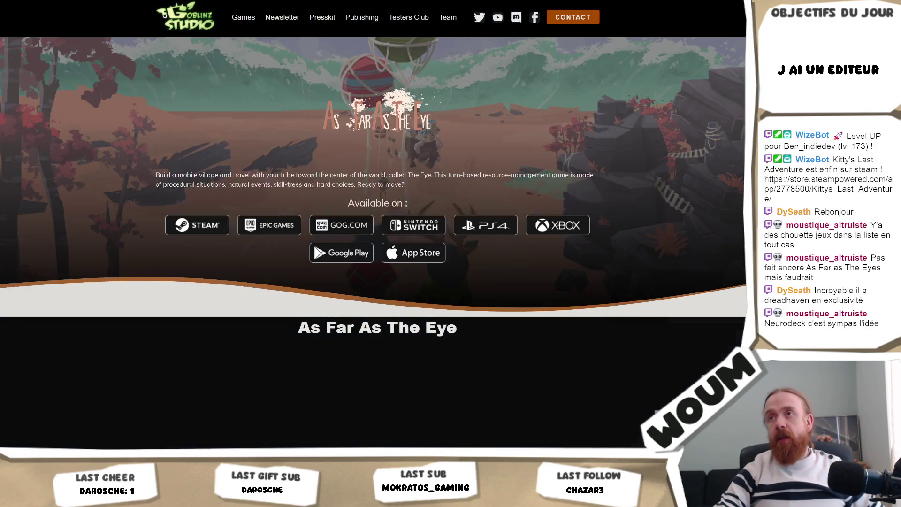
scroll(443, 143, "down", 3)
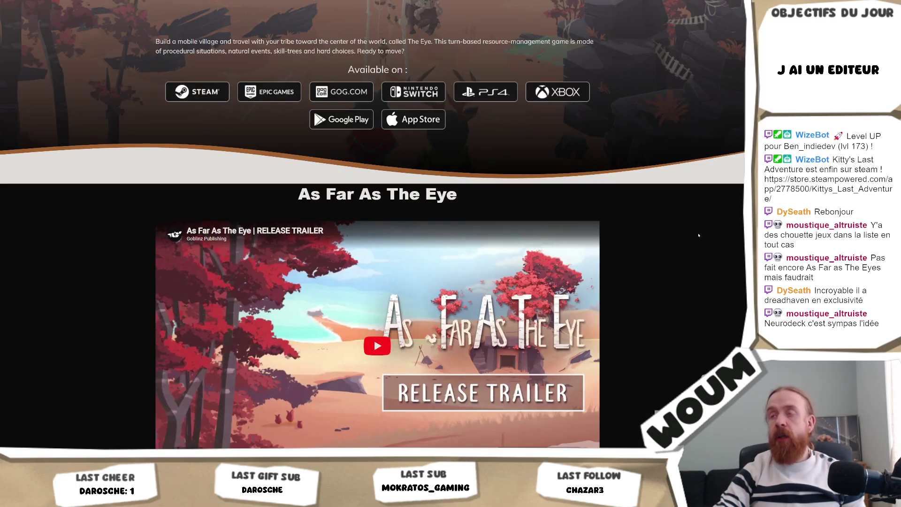
scroll(699, 236, "down", 3)
scroll(684, 249, "down", 3)
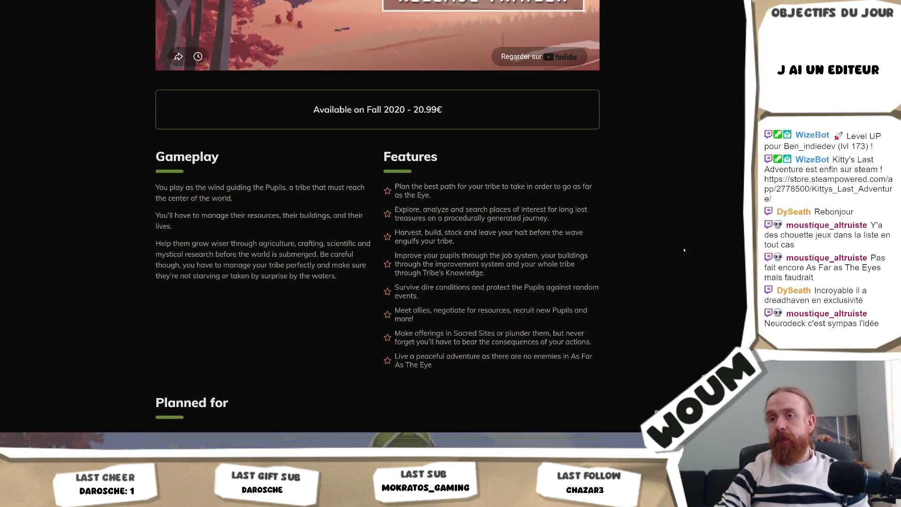
scroll(684, 249, "down", 3)
scroll(683, 249, "down", 3)
scroll(684, 249, "down", 3)
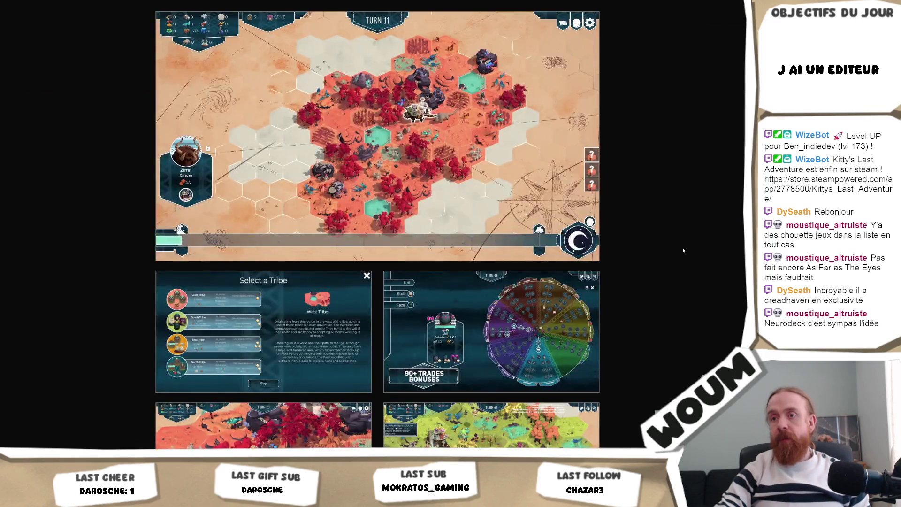
scroll(684, 250, "down", 3)
scroll(684, 249, "down", 3)
scroll(684, 250, "down", 3)
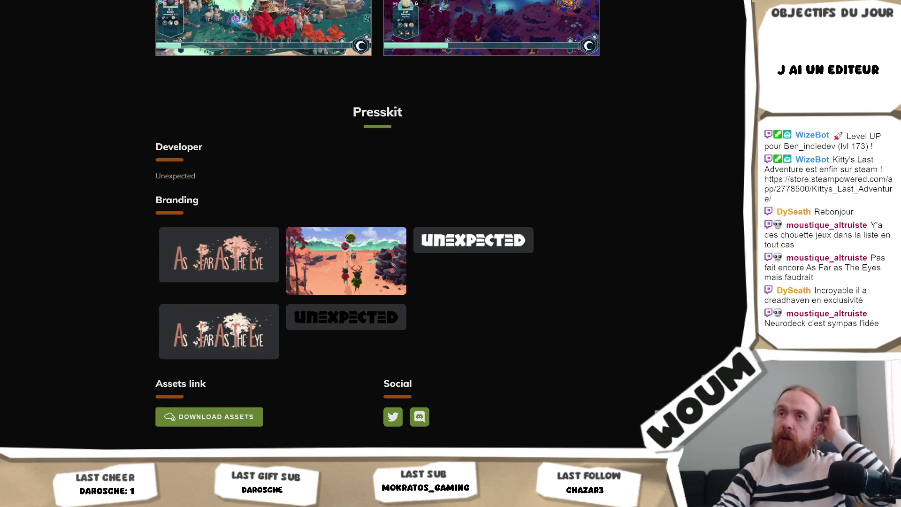
key("alt+Left")
left_click(263, 275)
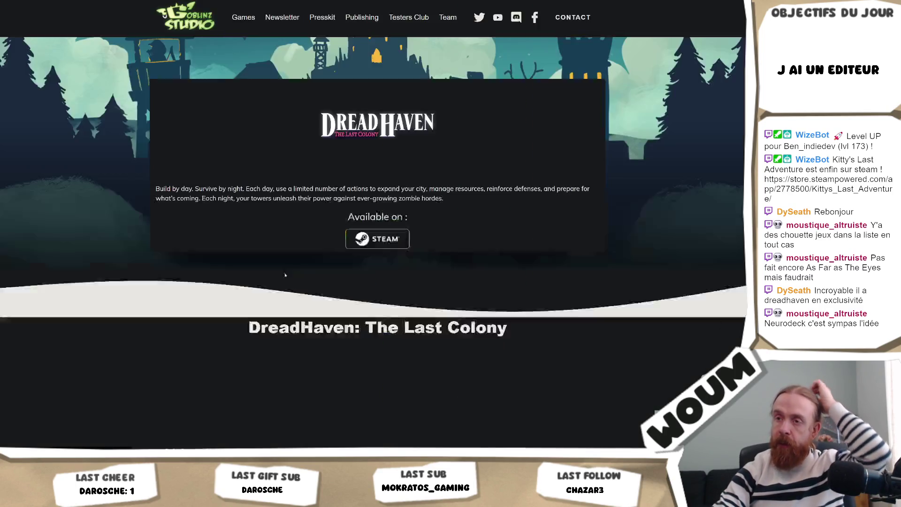
scroll(679, 241, "down", 5)
scroll(679, 241, "down", 5)
scroll(679, 241, "down", 5)
scroll(679, 242, "down", 4)
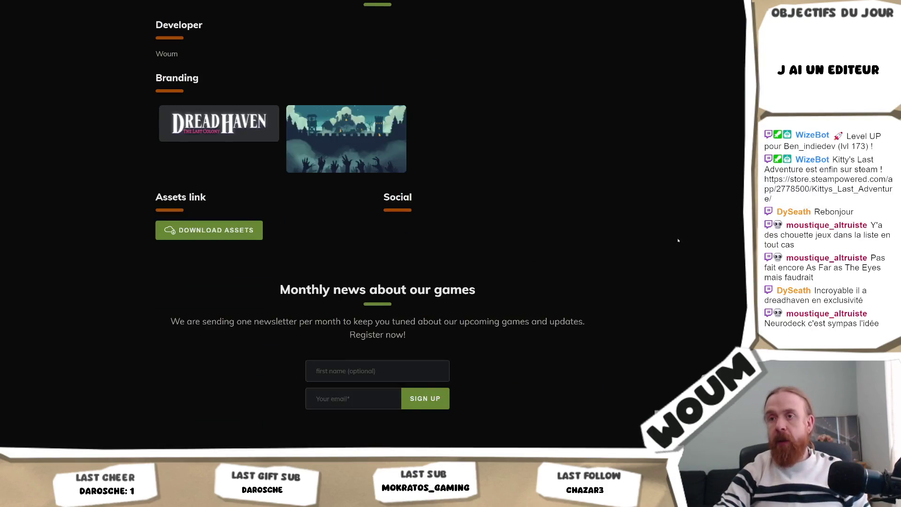
scroll(677, 244, "up", 2)
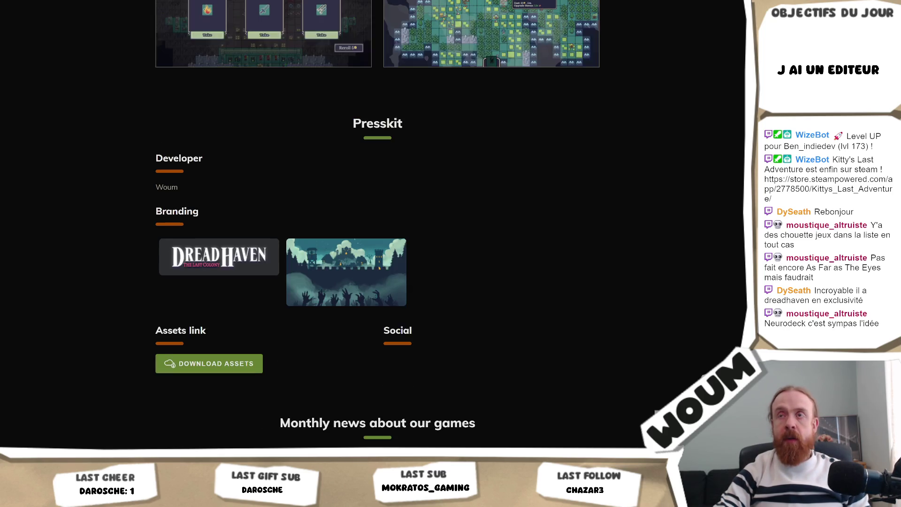
scroll(275, 164, "up", 5)
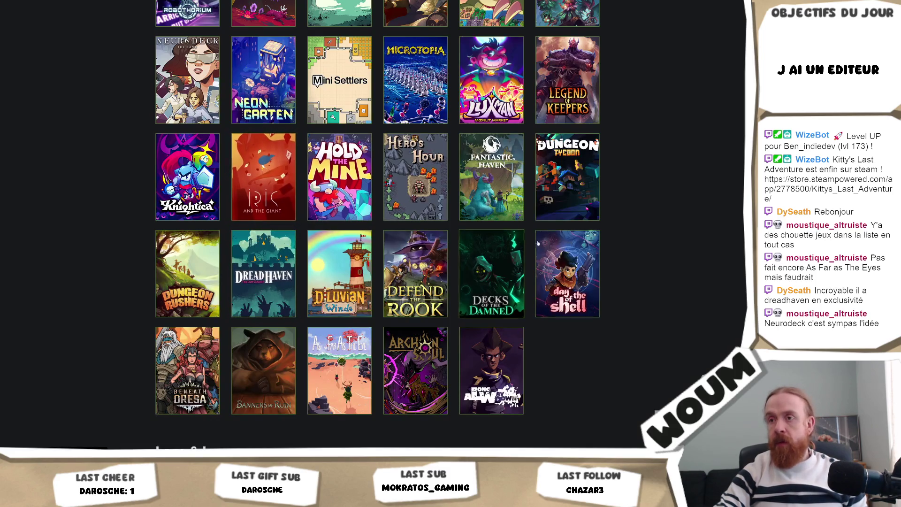
scroll(653, 240, "up", 1)
scroll(671, 248, "up", 1)
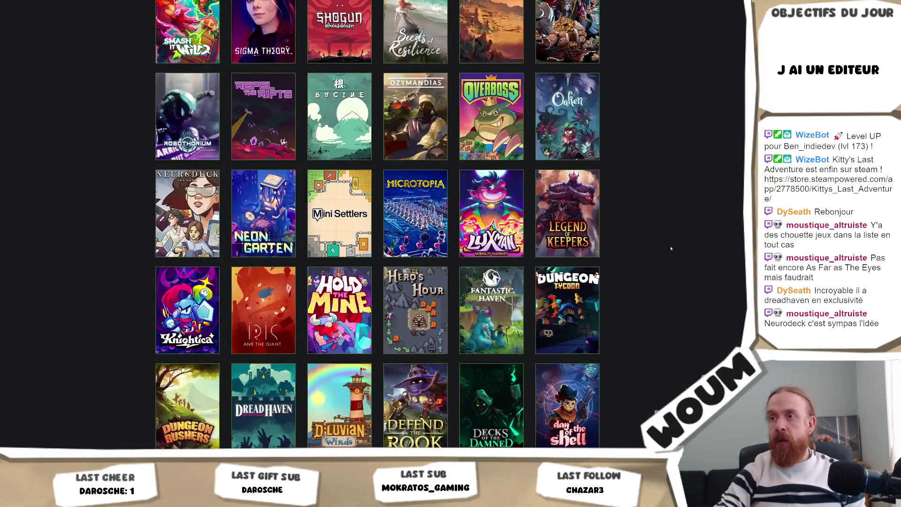
scroll(671, 248, "up", 1)
scroll(671, 247, "up", 1)
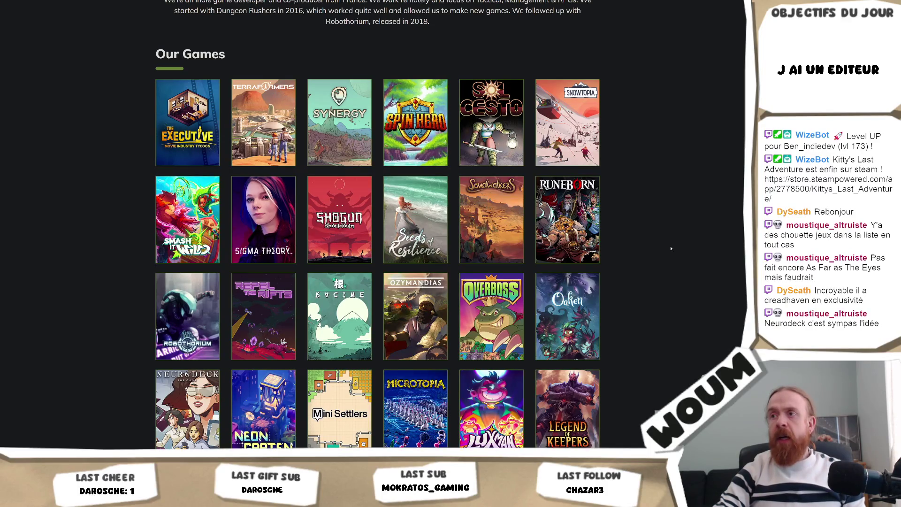
scroll(671, 249, "down", 2)
scroll(669, 251, "up", 2)
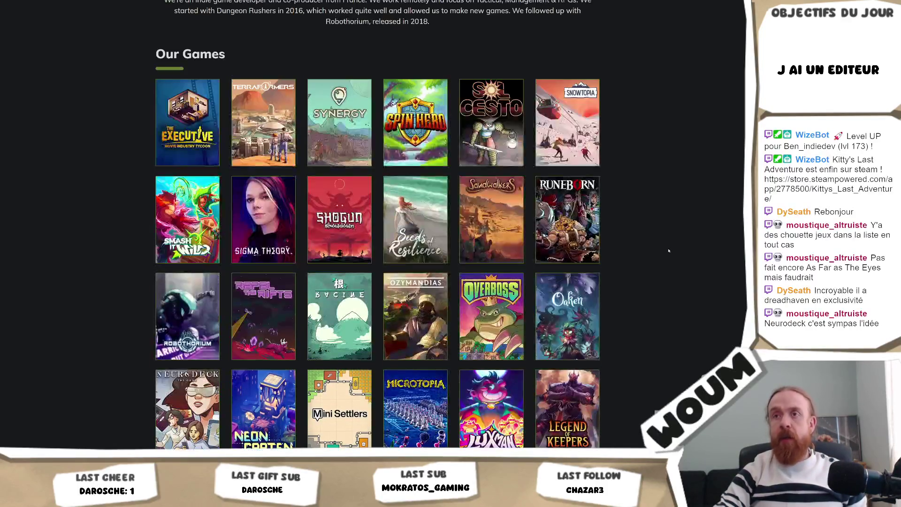
scroll(666, 248, "down", 1)
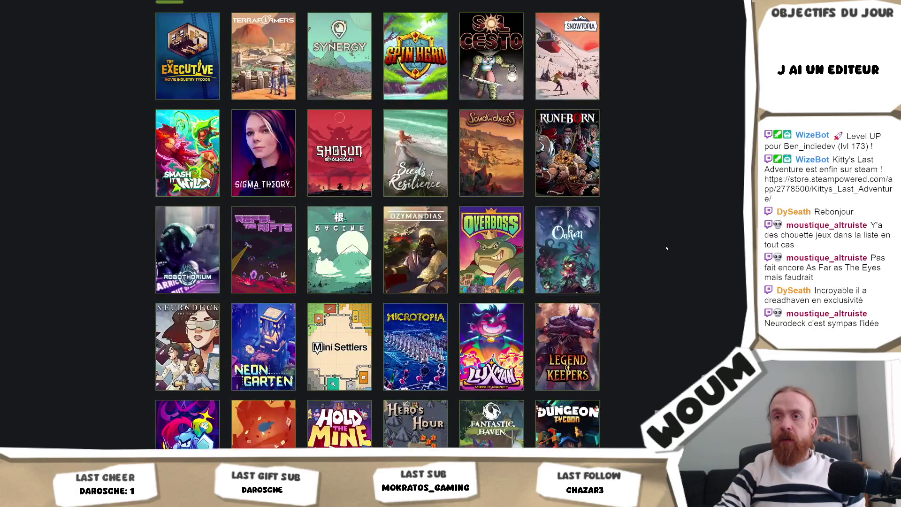
scroll(667, 247, "down", 1)
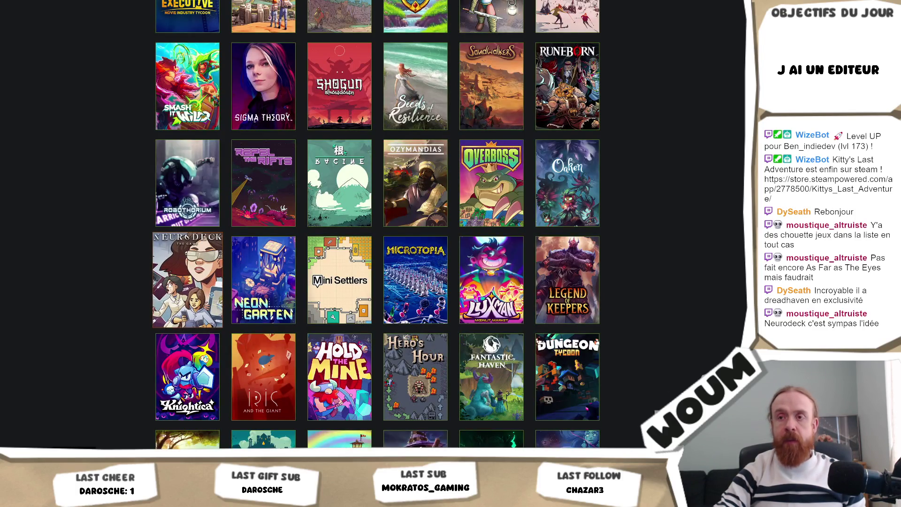
Open the Neurodeck game page and follow its link to the Steam store
left_click(188, 279)
left_click(271, 241)
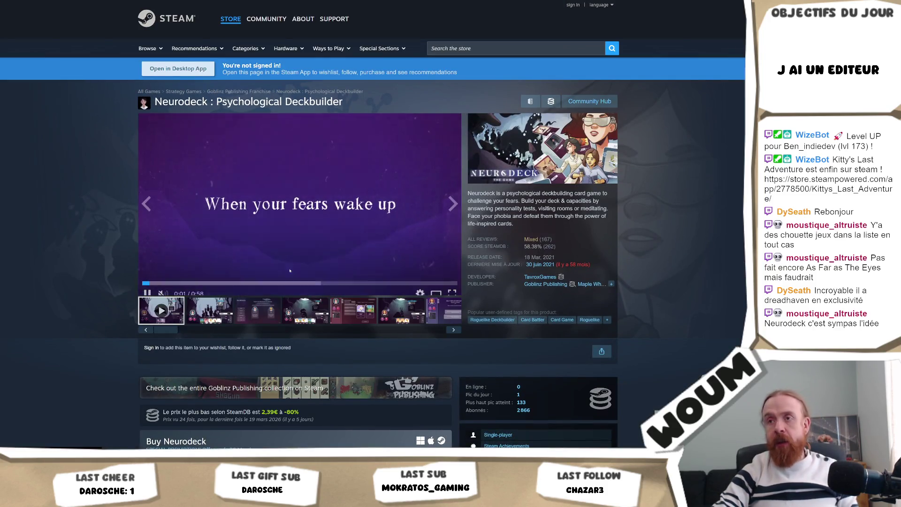
View Neurodeck's second screenshot at full size, close it, and add the game to the wishlist
left_click(224, 305)
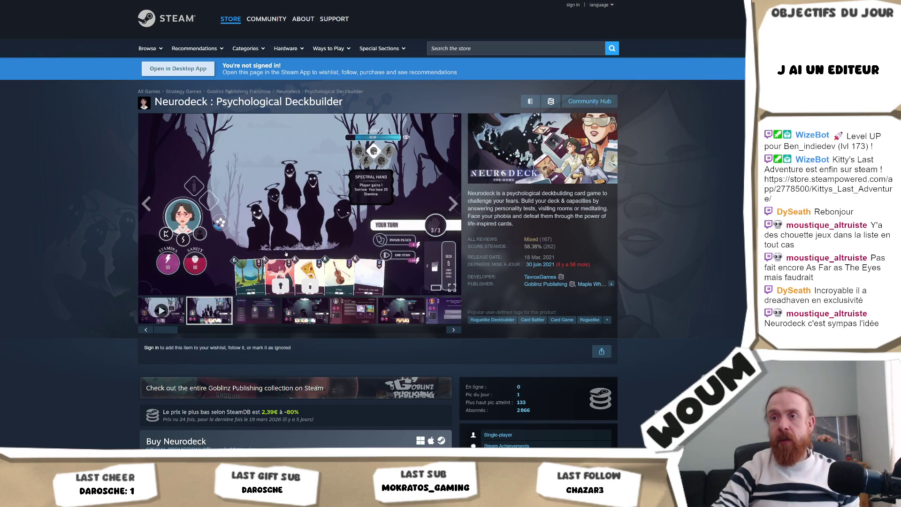
left_click(274, 252)
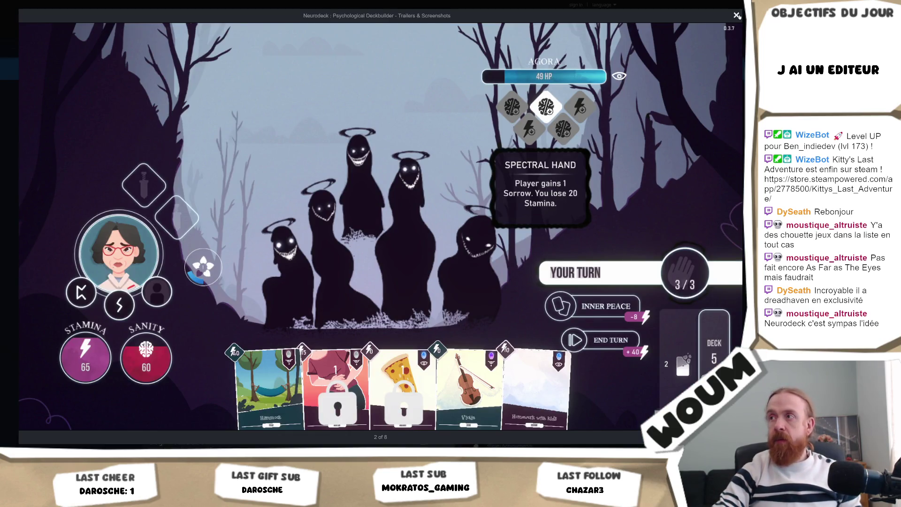
left_click(736, 15)
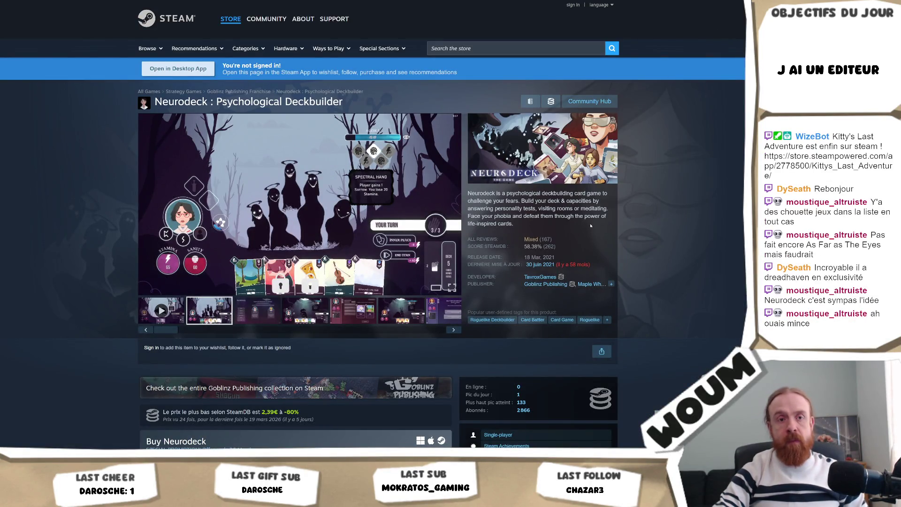
scroll(591, 226, "down", 3)
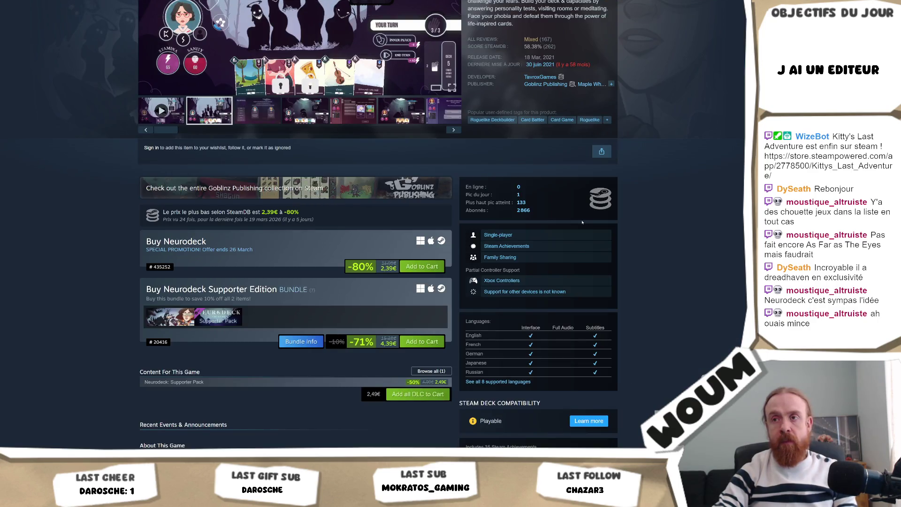
scroll(573, 223, "down", 2)
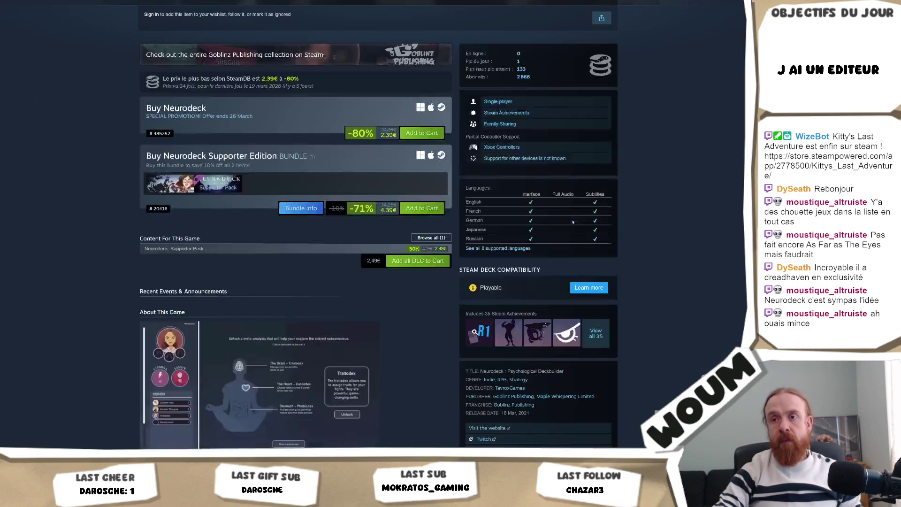
scroll(572, 223, "down", 2)
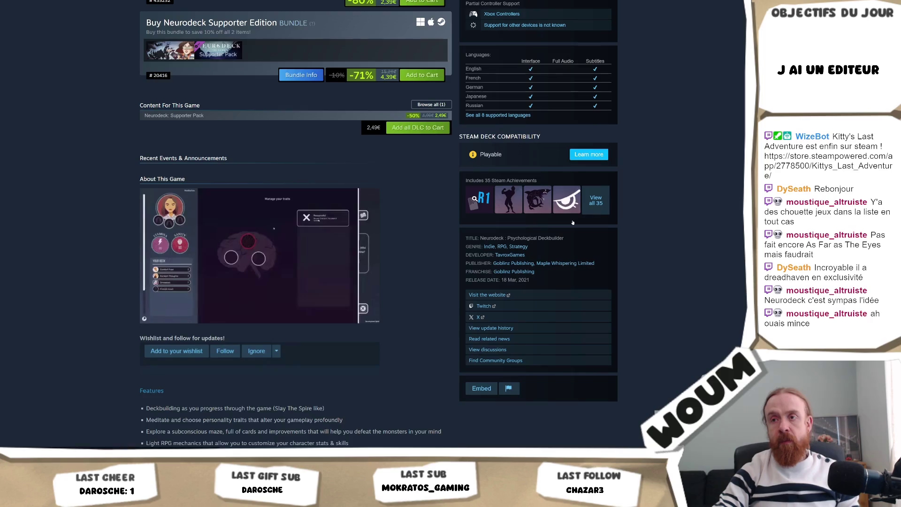
left_click(173, 356)
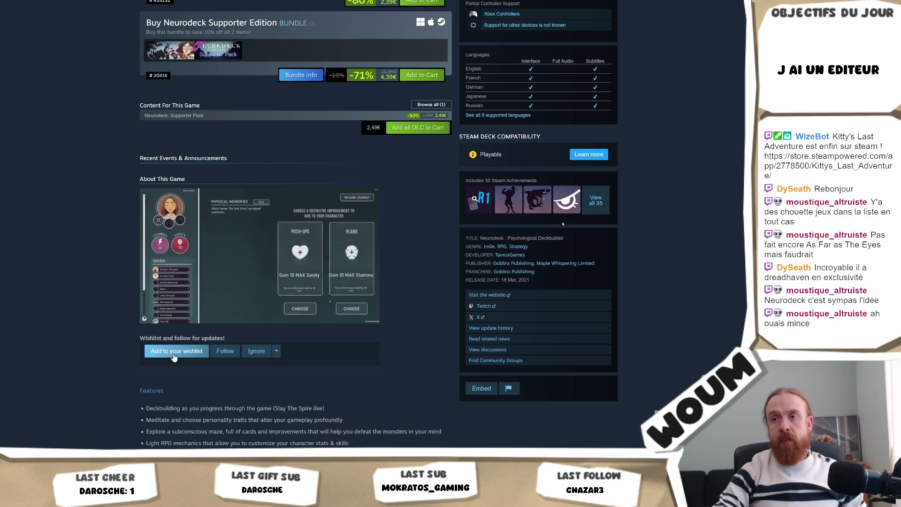
scroll(174, 355, "down", 2)
scroll(352, 296, "down", 3)
scroll(529, 227, "down", 4)
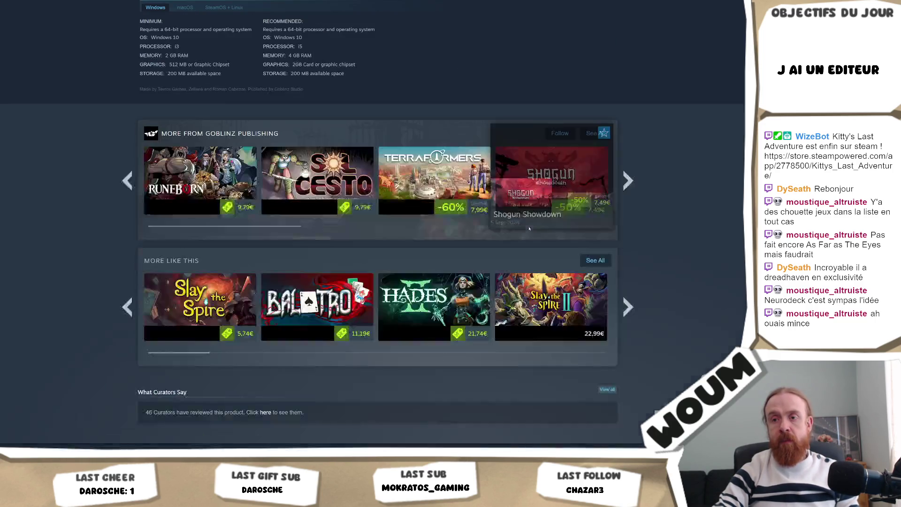
scroll(528, 228, "down", 3)
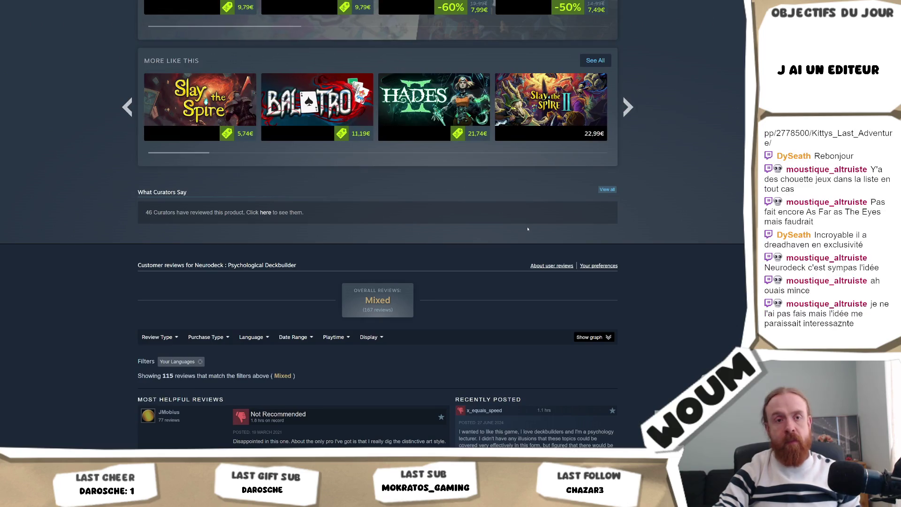
scroll(526, 230, "down", 2)
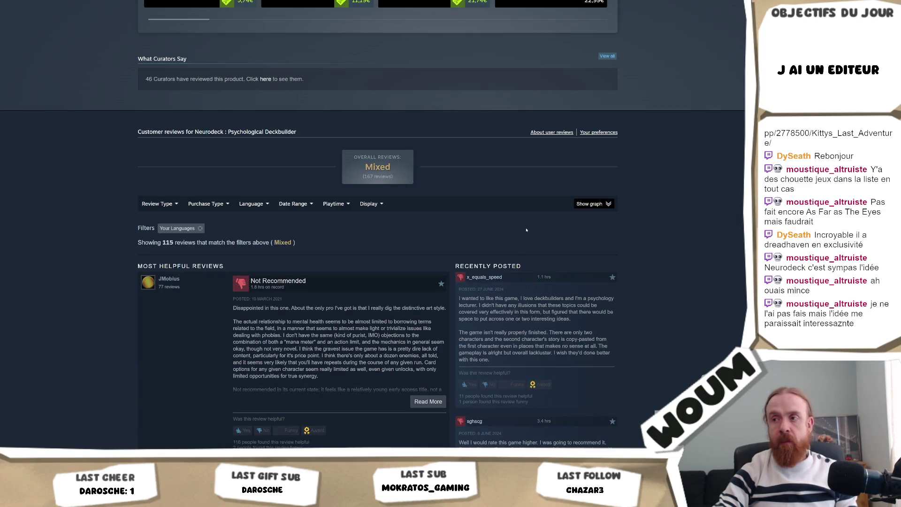
scroll(526, 230, "down", 1)
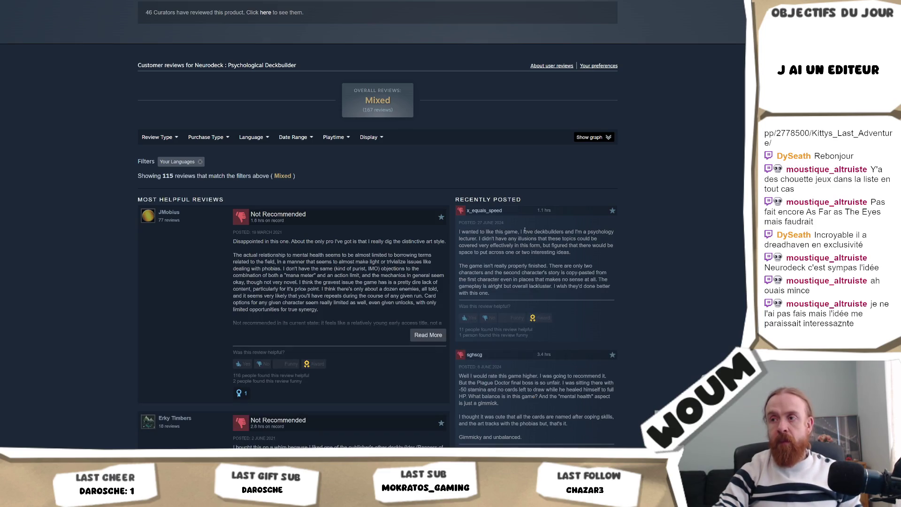
scroll(523, 231, "down", 3)
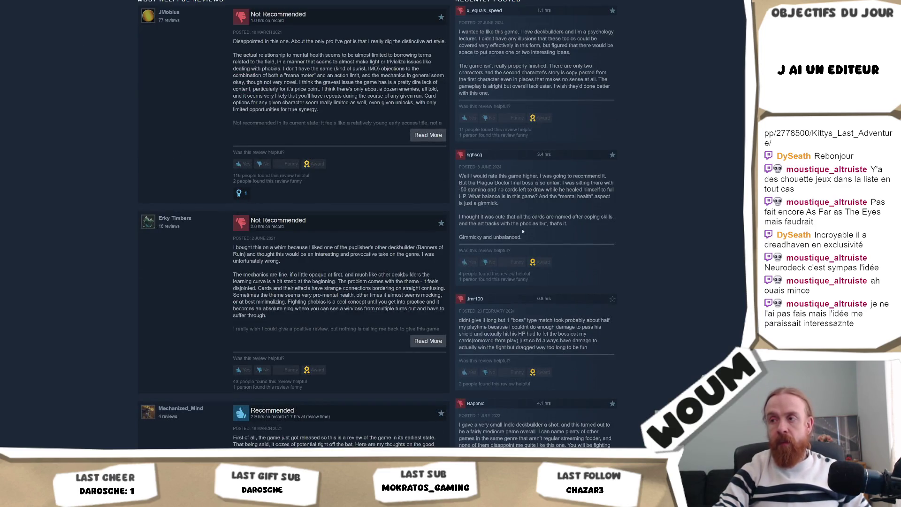
scroll(661, 316, "up", 2)
scroll(641, 267, "up", 5)
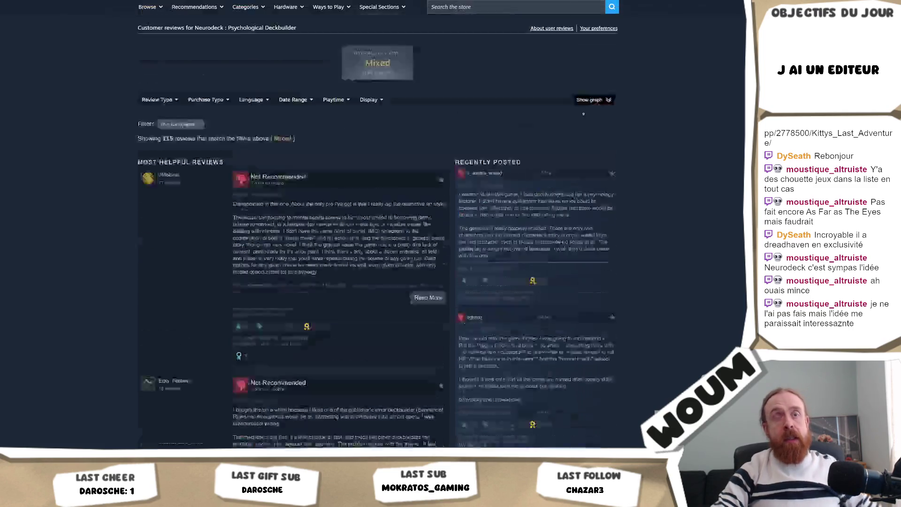
scroll(620, 211, "up", 5)
scroll(599, 141, "up", 5)
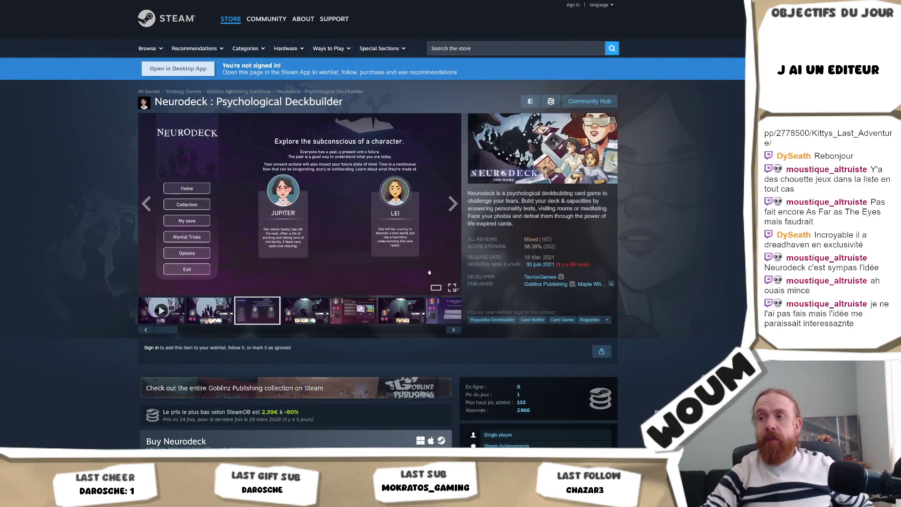
mouse_move(300, 204)
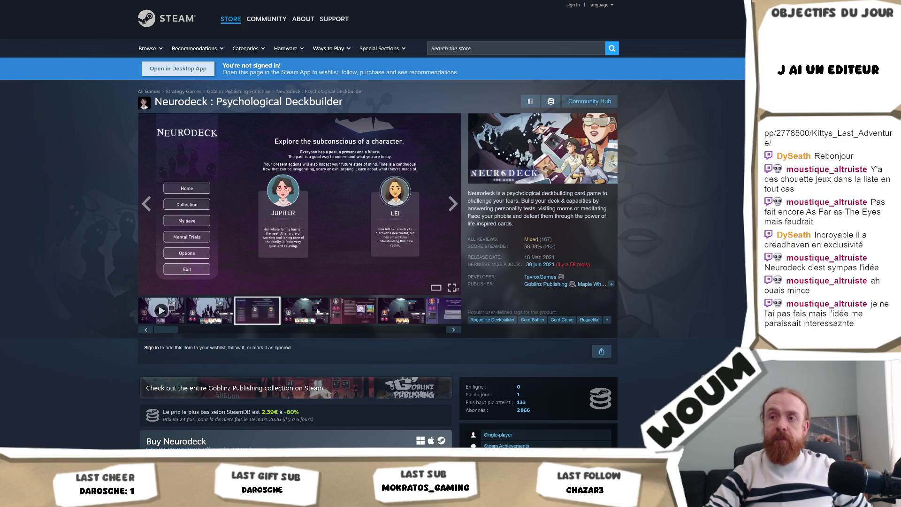
Browse the battle and card-choice screenshots, enlarging the card-choice one and closing it
left_click(323, 307)
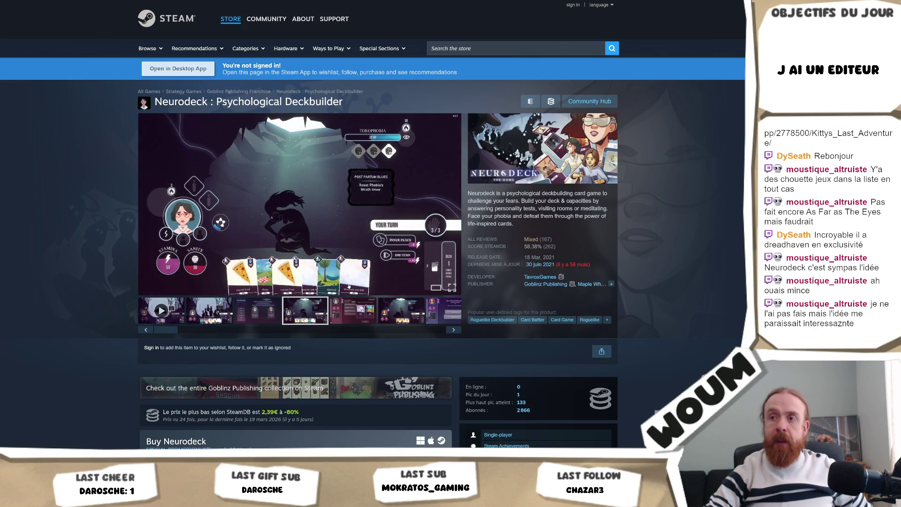
left_click(357, 309)
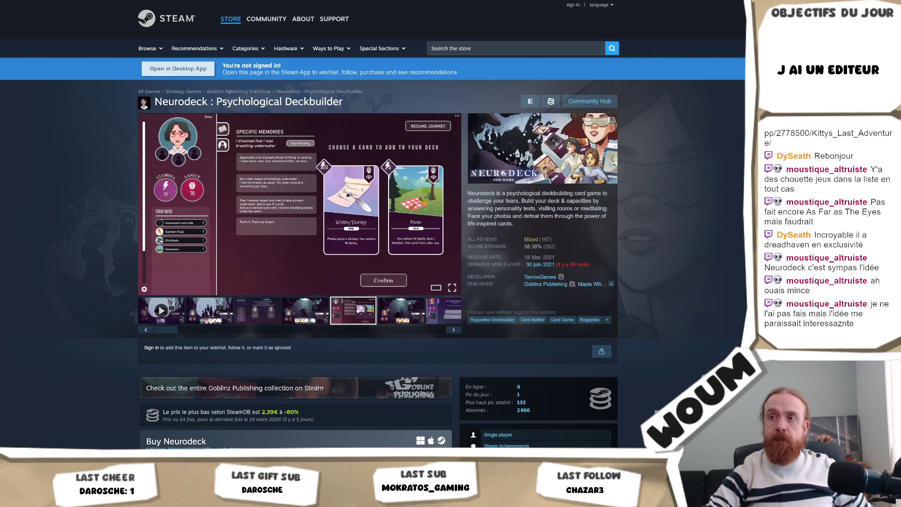
left_click(359, 242)
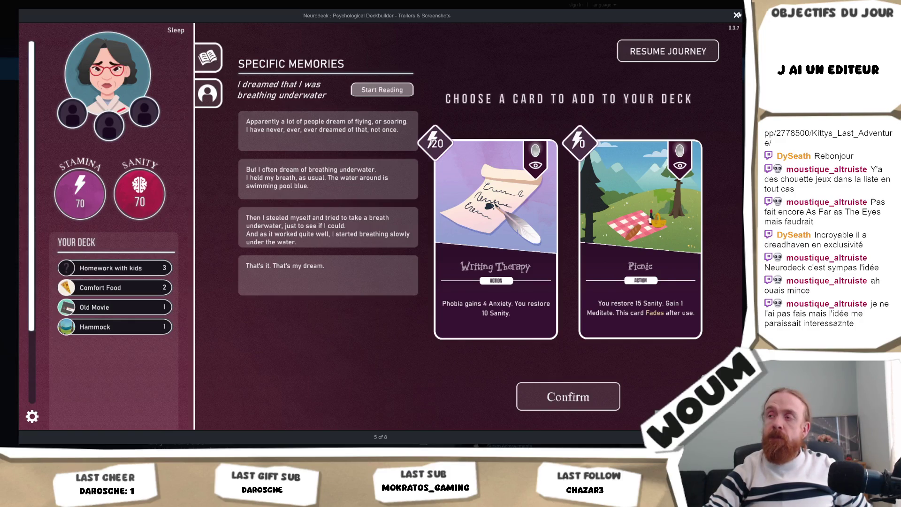
left_click(738, 14)
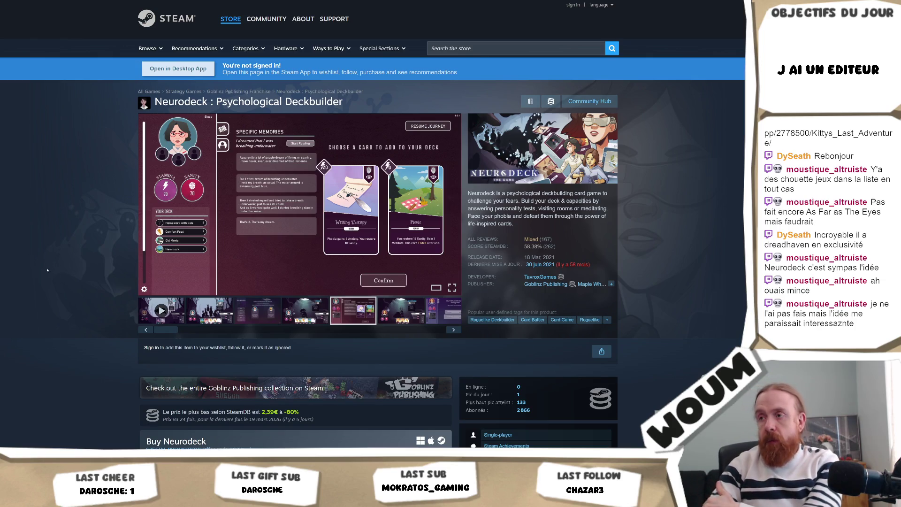
scroll(47, 269, "down", 2)
scroll(58, 248, "down", 2)
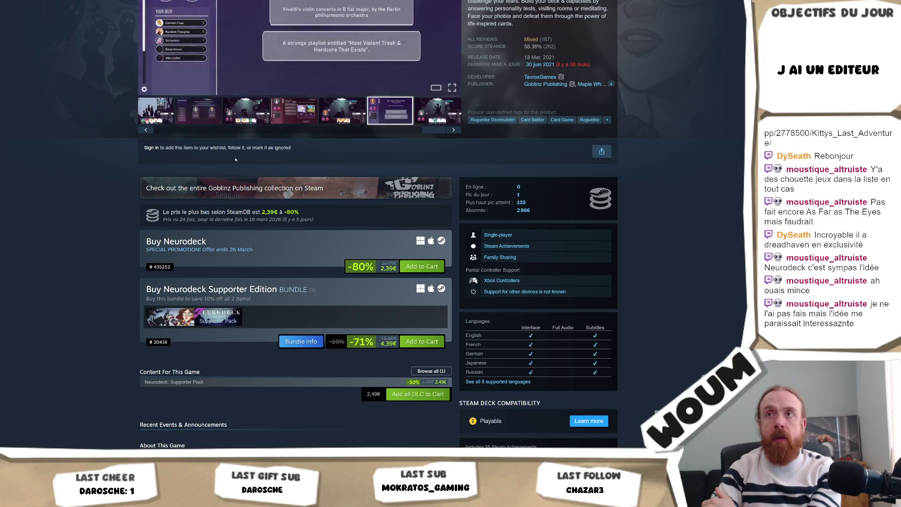
scroll(373, 254, "up", 3)
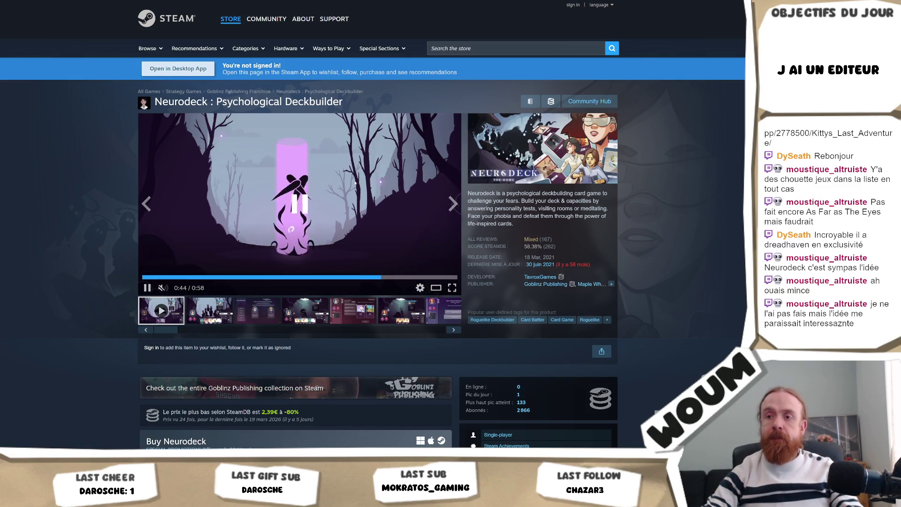
scroll(728, 256, "down", 1)
scroll(727, 256, "down", 4)
scroll(729, 255, "down", 2)
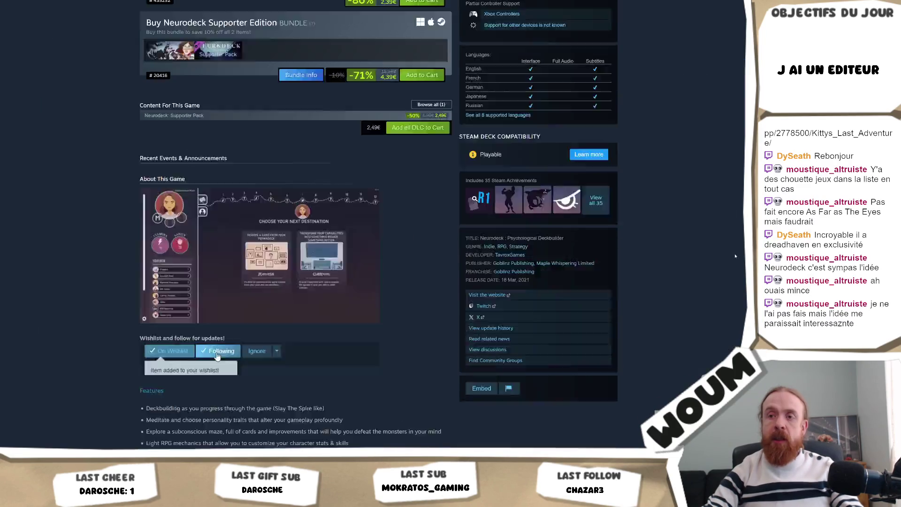
scroll(731, 256, "down", 3)
scroll(734, 255, "down", 5)
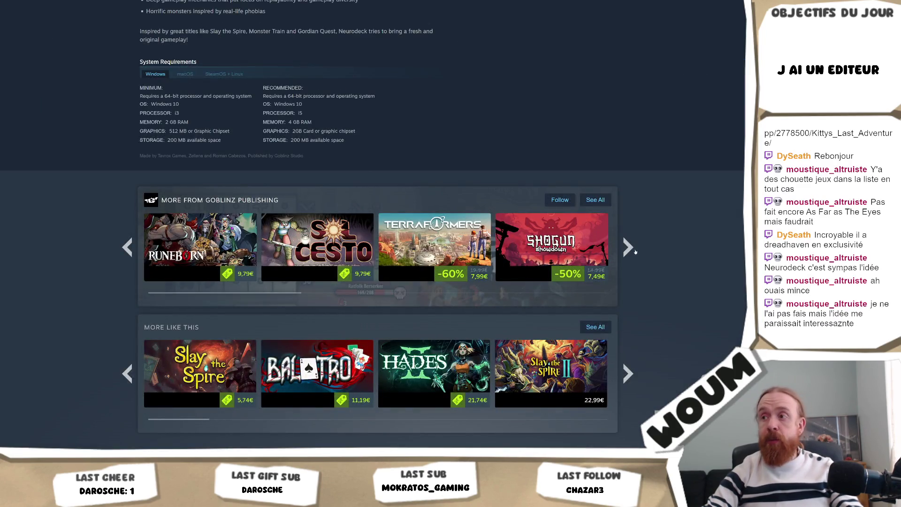
scroll(635, 250, "up", 15)
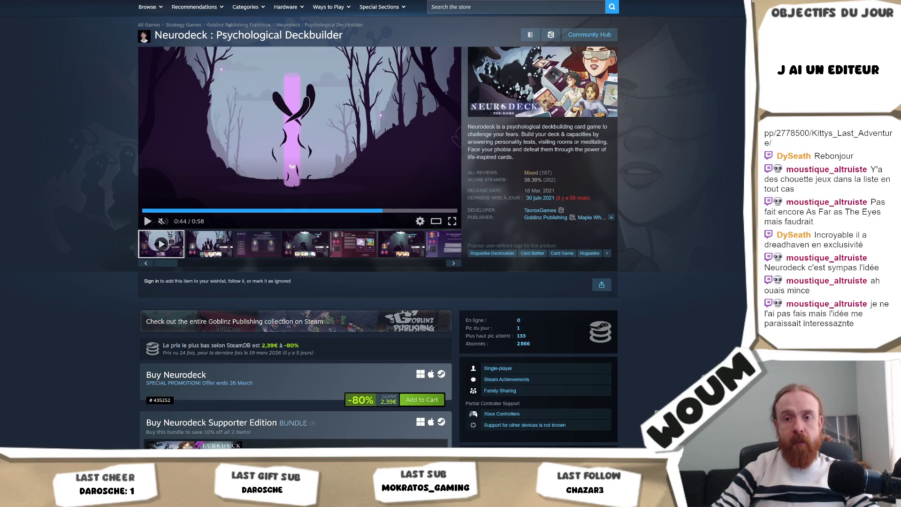
Switch from the browser to the Unity editor showing StartScene
left_click(50, 408)
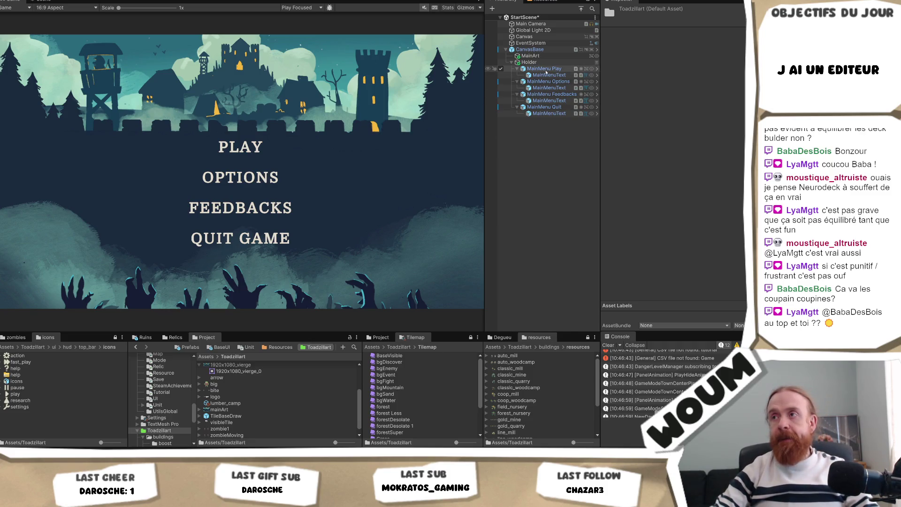
Create an empty object in the Hierarchy named MainMenuController
right_click(536, 149)
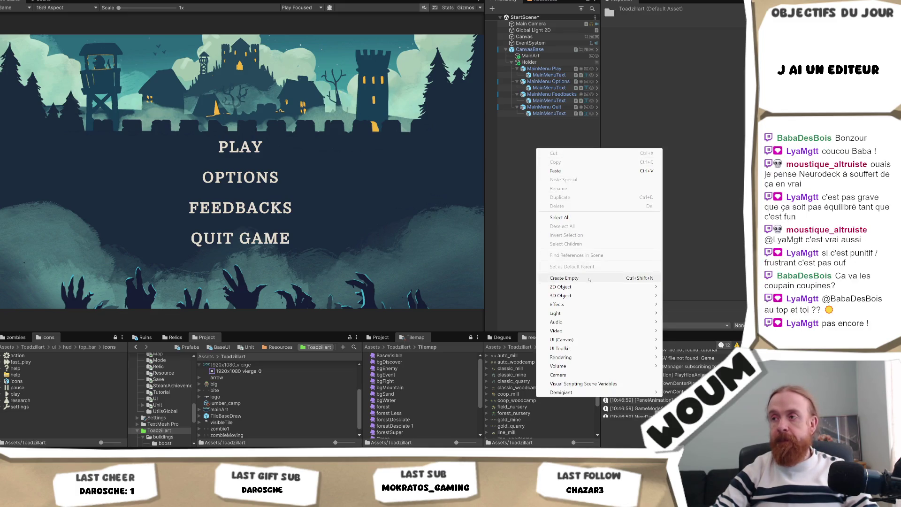
left_click(584, 278)
type("Ma")
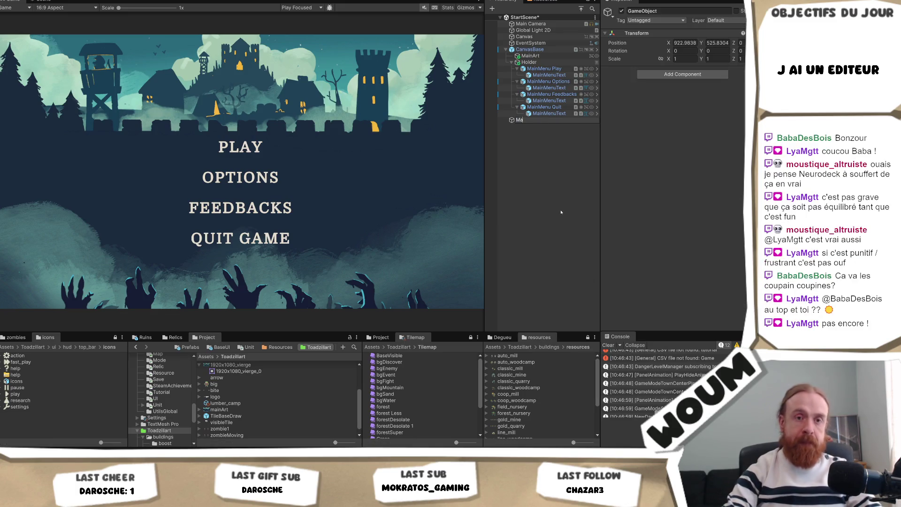
type("inMen")
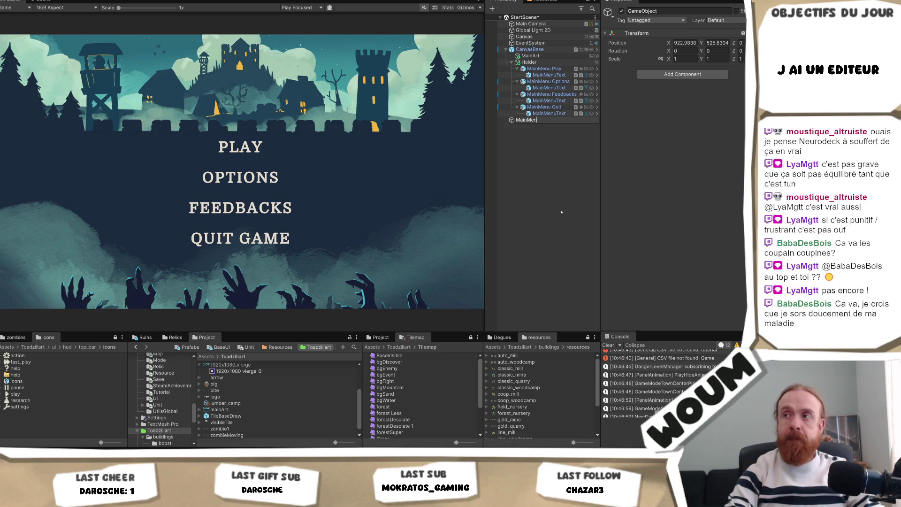
type("uContro")
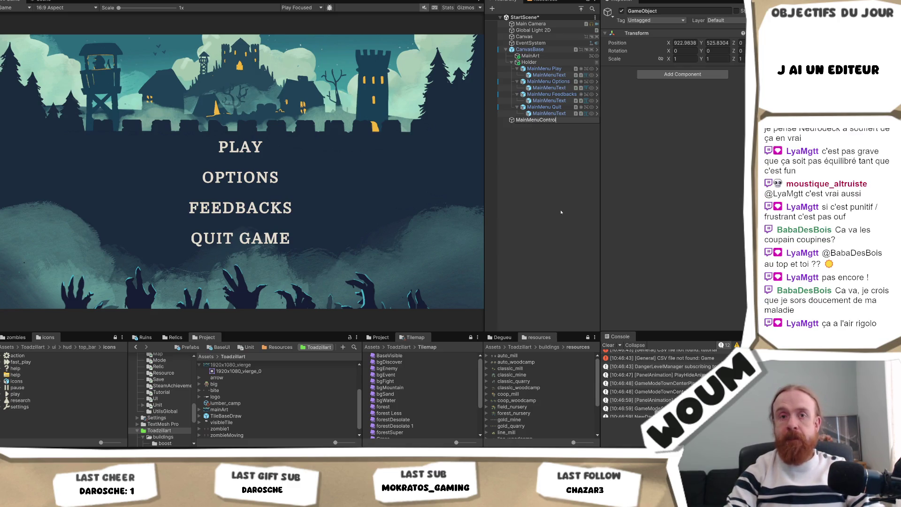
type("ller")
key("Return")
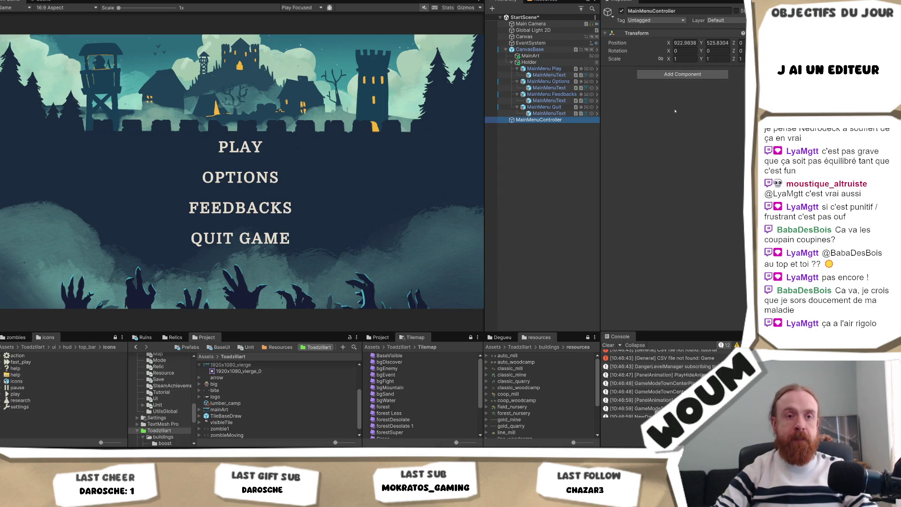
Attach the Main Menu Controller script to it and deselect
left_click(683, 74)
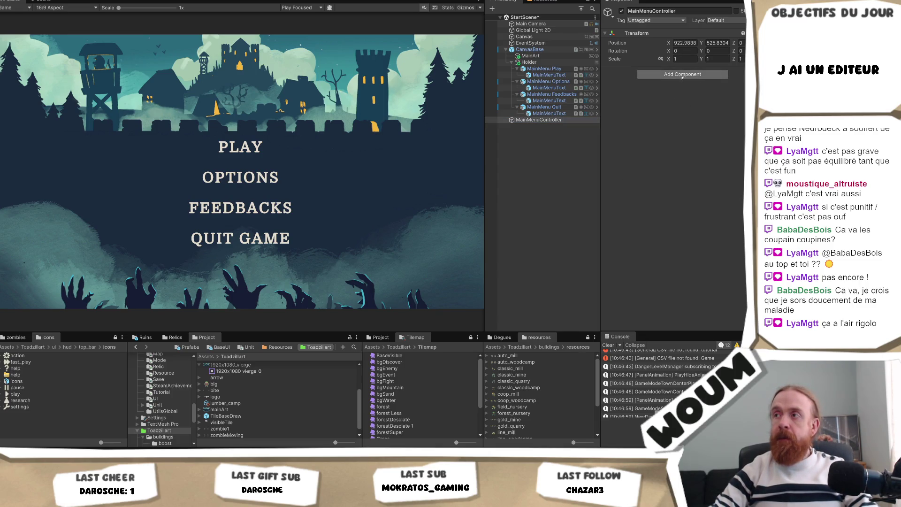
type("verticmainme")
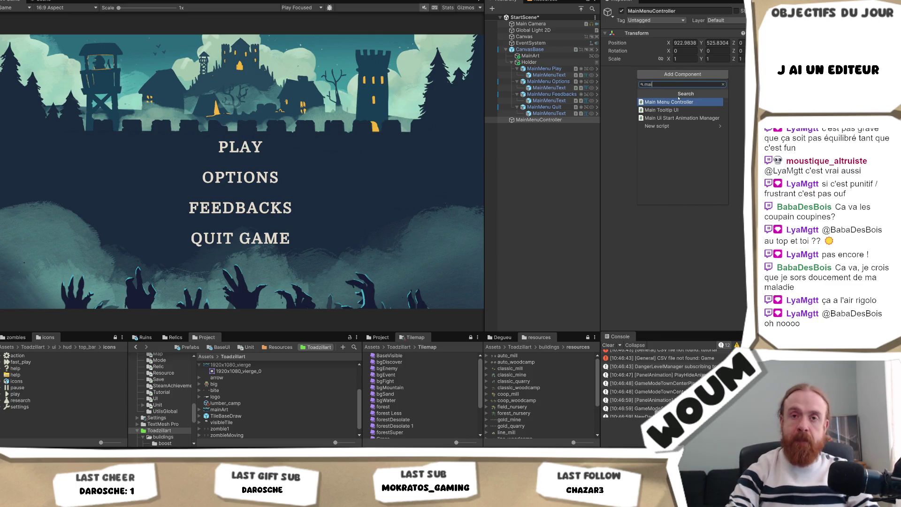
left_click(679, 101)
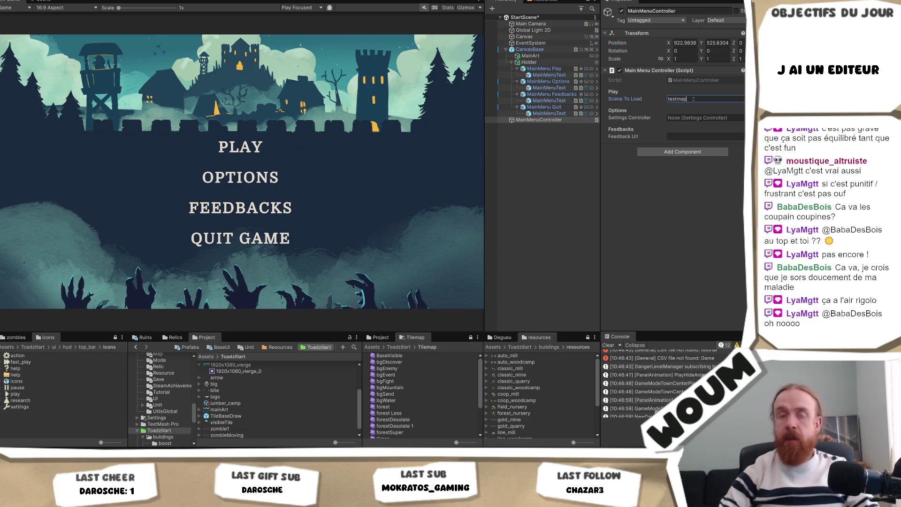
left_click(554, 135)
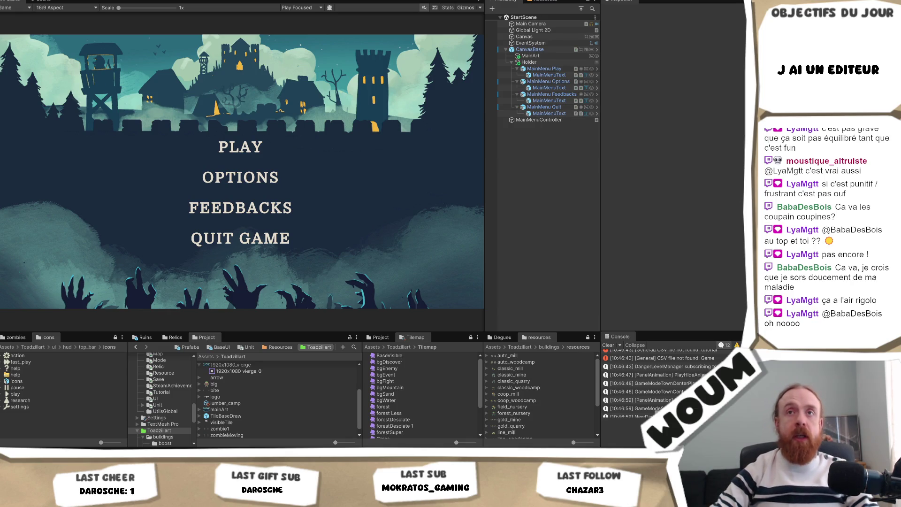
Open the recent testmap scene and select and expand its CanvasSettings object
left_click(22, 0)
left_click(160, 12)
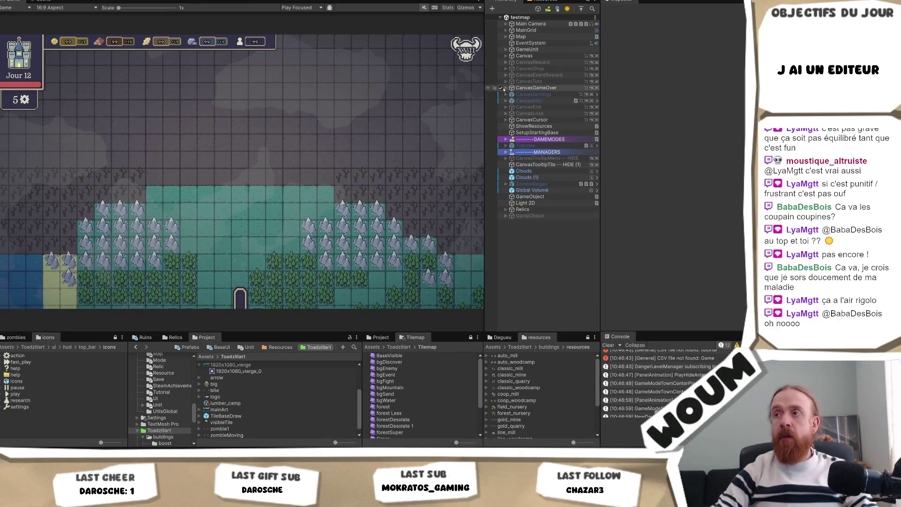
left_click(498, 97)
mouse_move(534, 94)
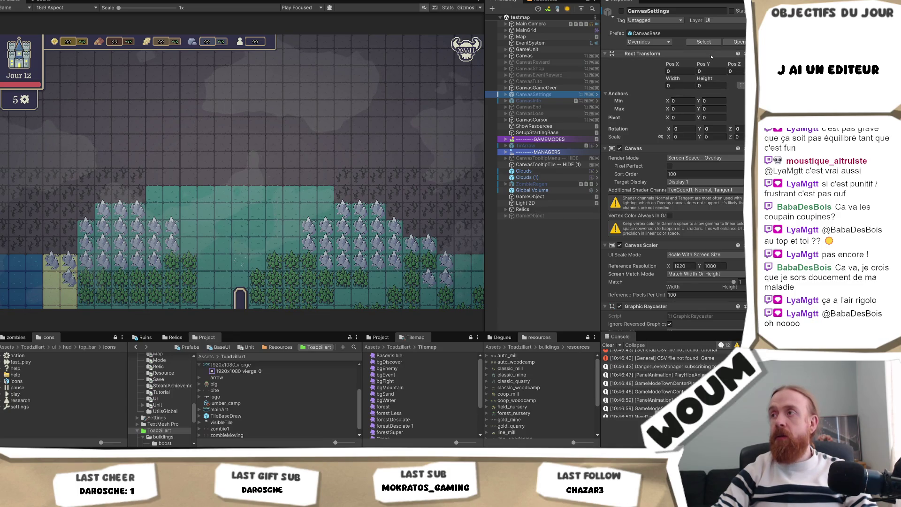
left_click(506, 94)
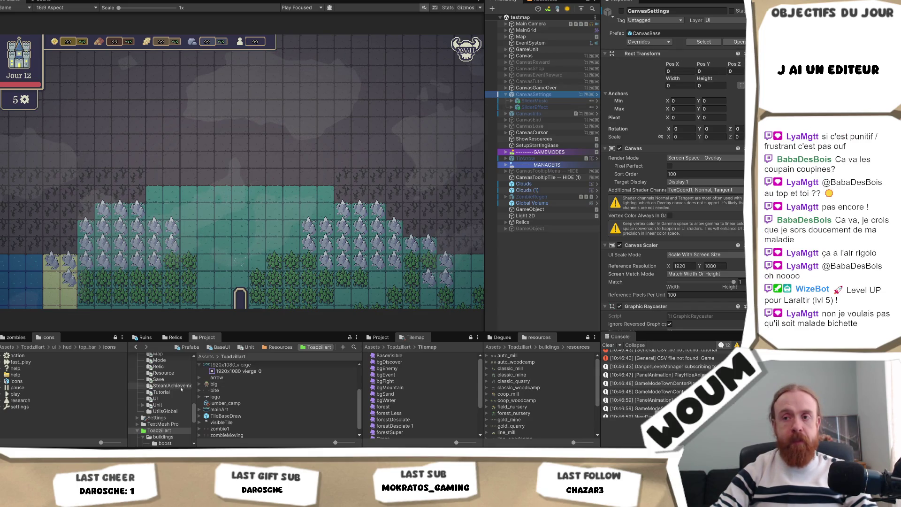
Drag CanvasSettings into the Prefabs folder to make it a prefab
left_click(191, 353)
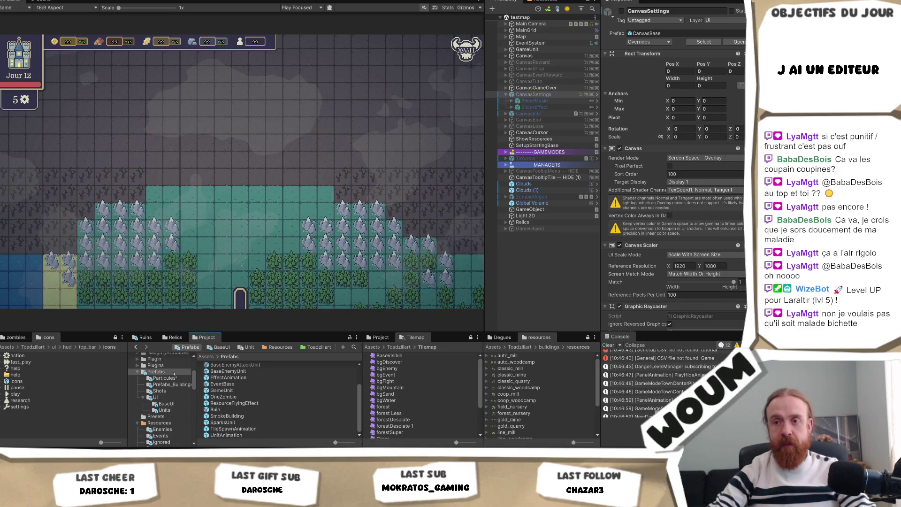
left_click_drag(173, 373, 173, 373)
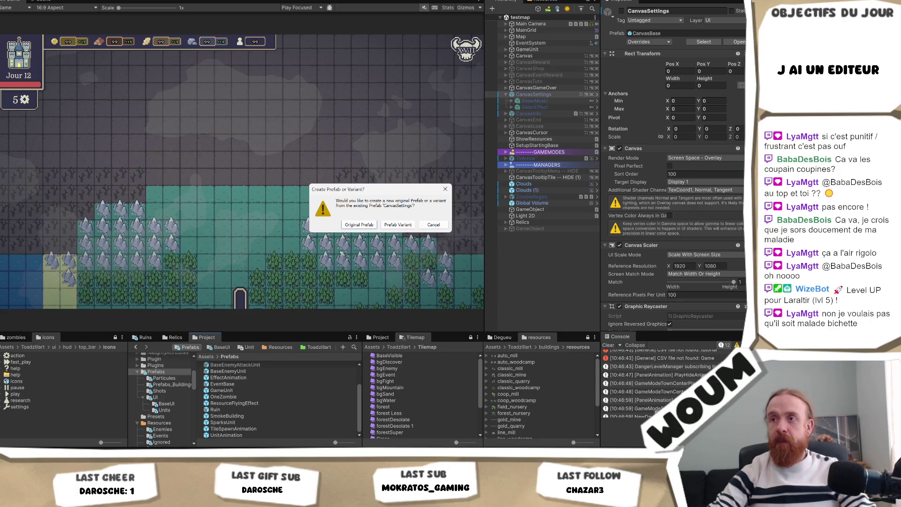
Create a CanvasBase prefab variant and rename it CanvasSettings, dropping the Variant suffix
left_click(398, 224)
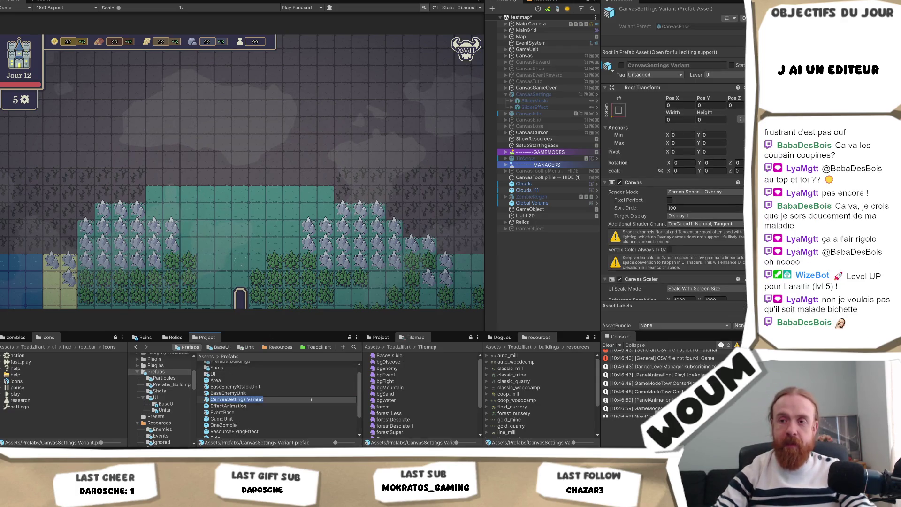
key("Right")
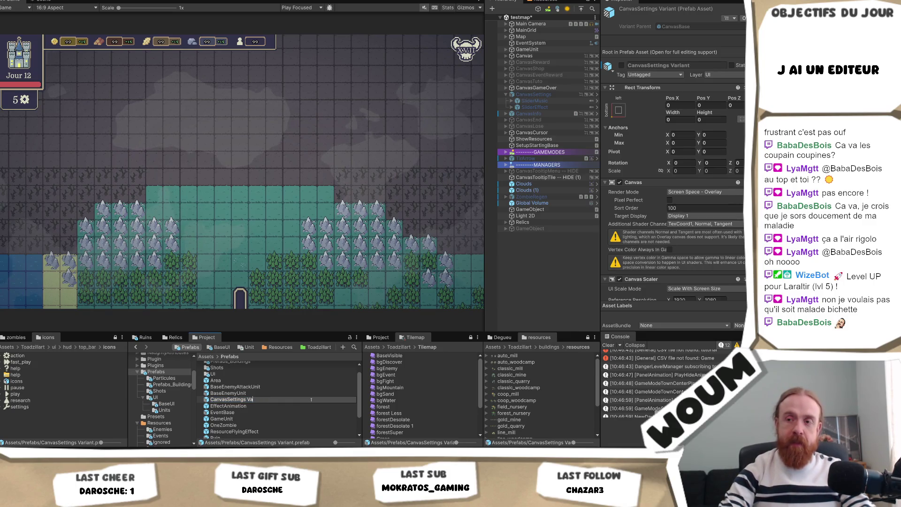
key("BackSpace")
key("BackSpace")
key("BackSpace")
key("Return")
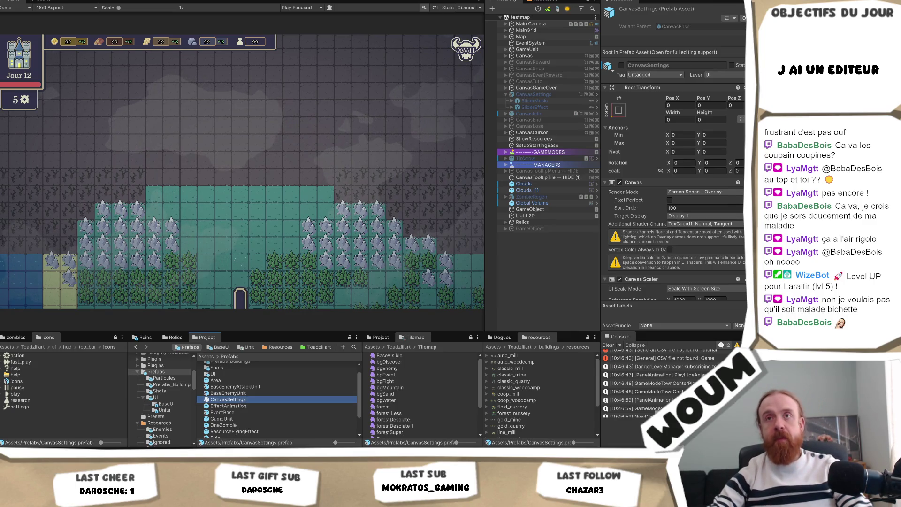
left_click(8, 1)
mouse_move(32, 2)
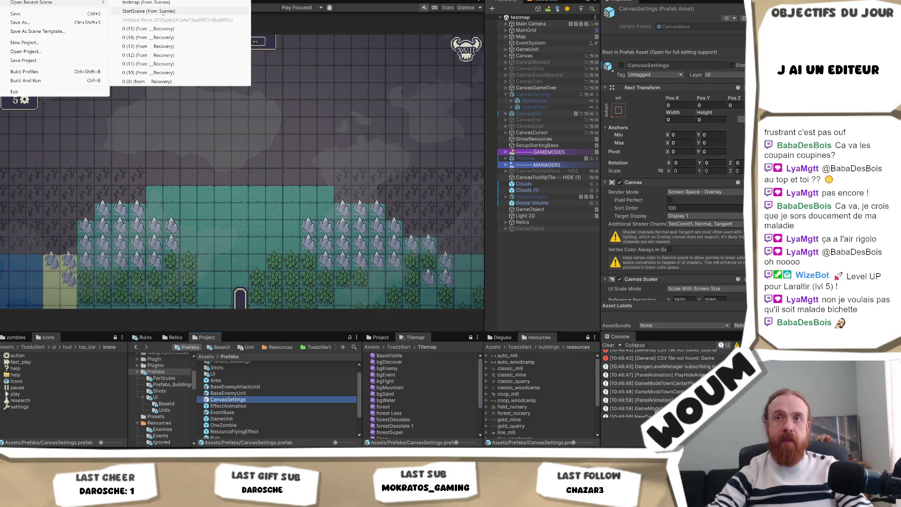
Load StartScene and place a CanvasSettings prefab instance in its hierarchy
left_click(164, 11)
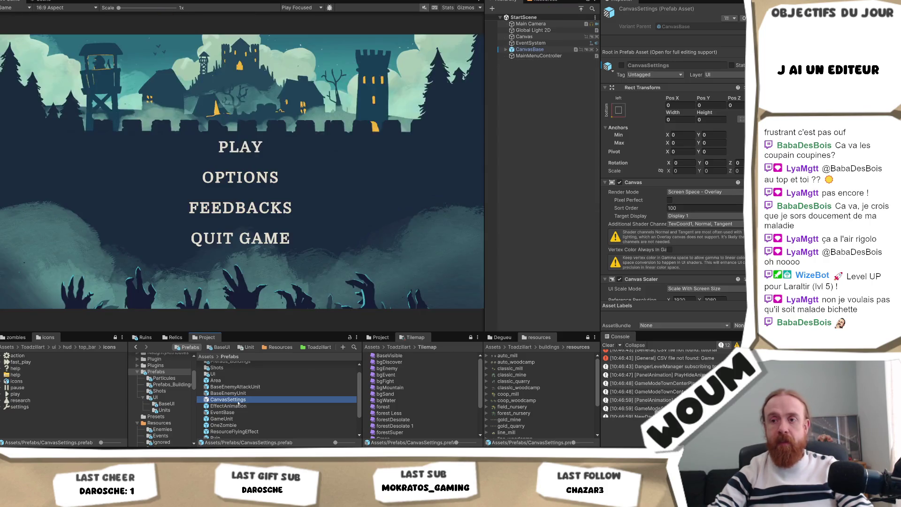
left_click_drag(240, 405, 550, 92)
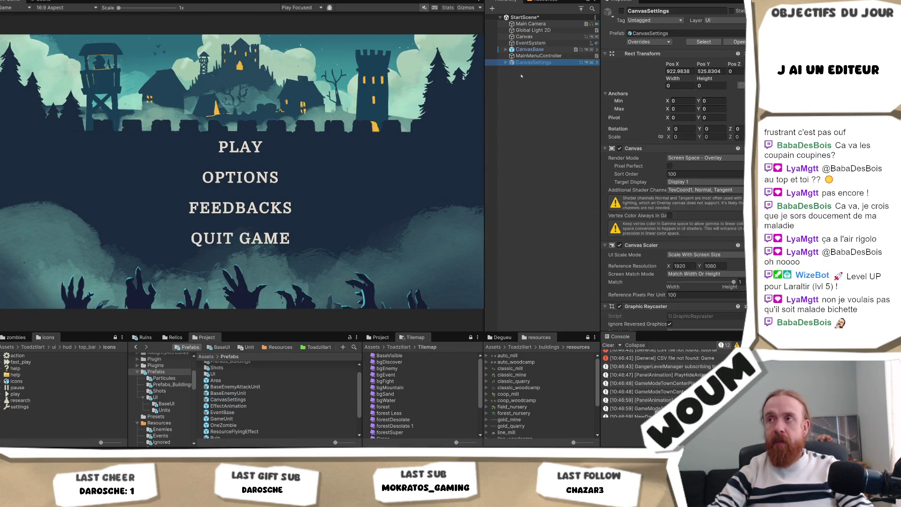
left_click(608, 12)
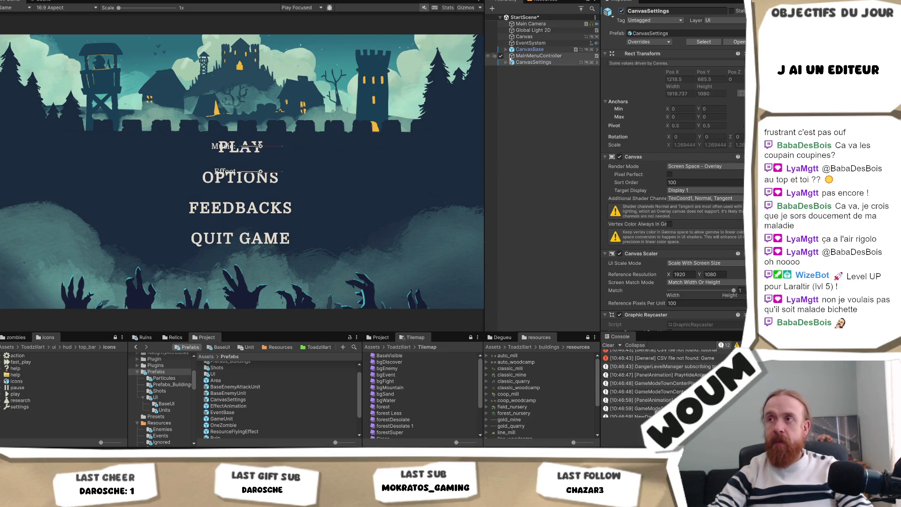
Deactivate the new CanvasSettings object so its sliders stop covering the main menu
left_click(506, 62)
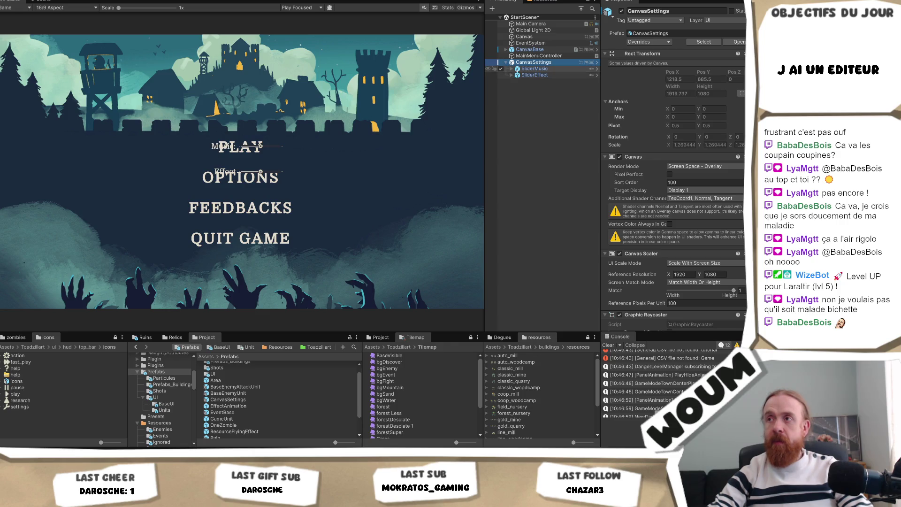
left_click(534, 75)
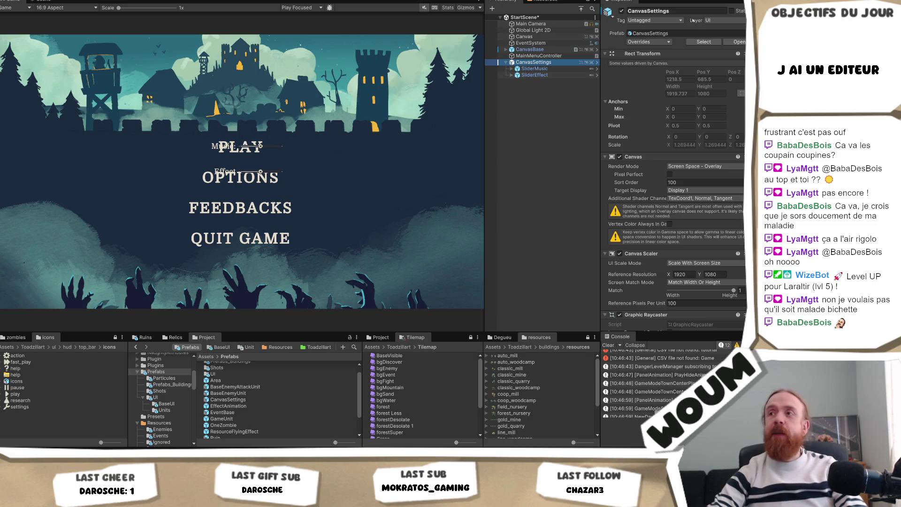
left_click(622, 11)
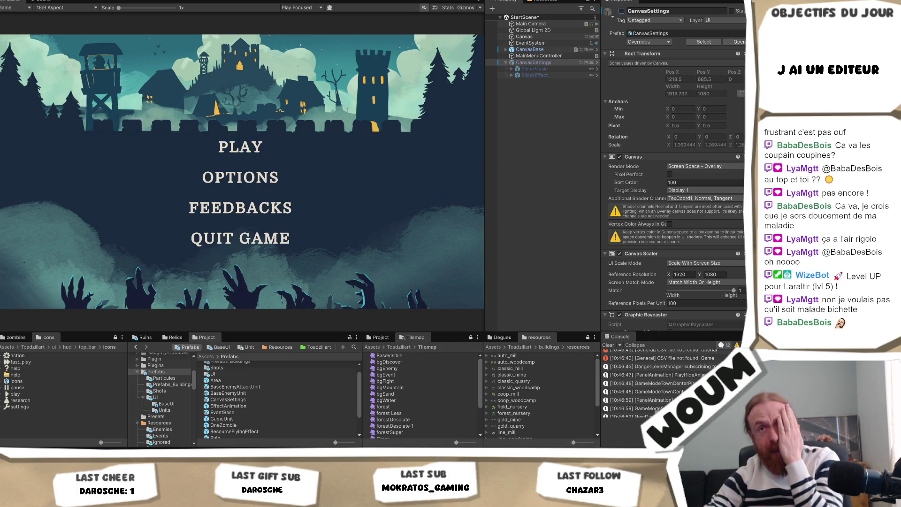
key("alt+f")
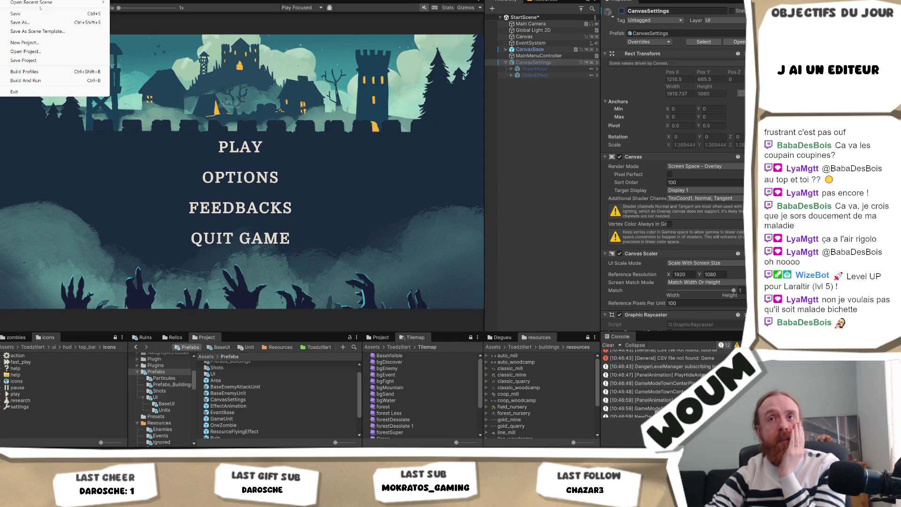
Save the modified StartScene and reopen the recent testmap scene
mouse_move(32, 4)
left_click(207, 11)
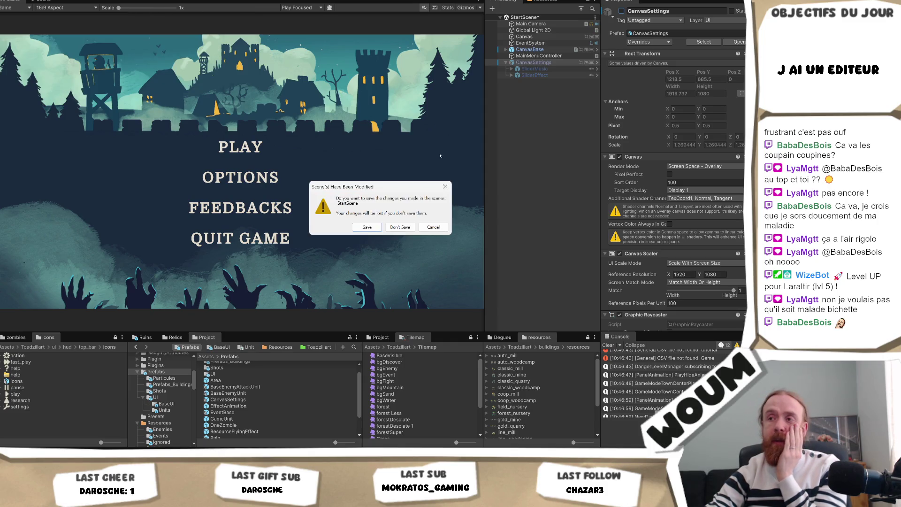
left_click(366, 226)
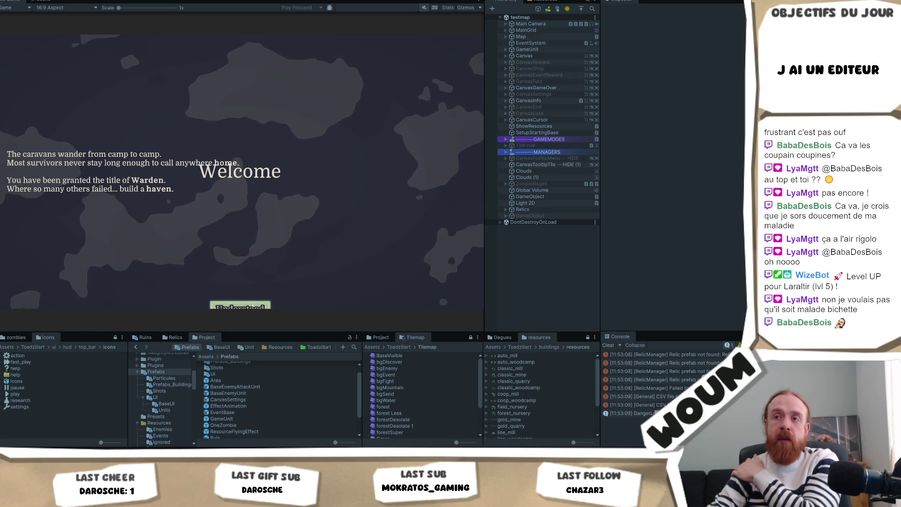
left_click(241, 308)
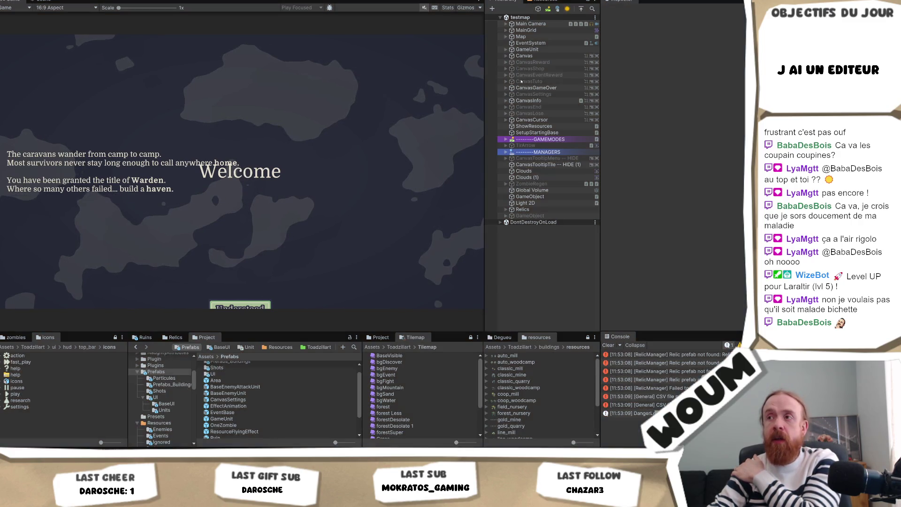
Open the CanvasSettings prefab asset in Prefab Mode for editing
left_click(528, 100)
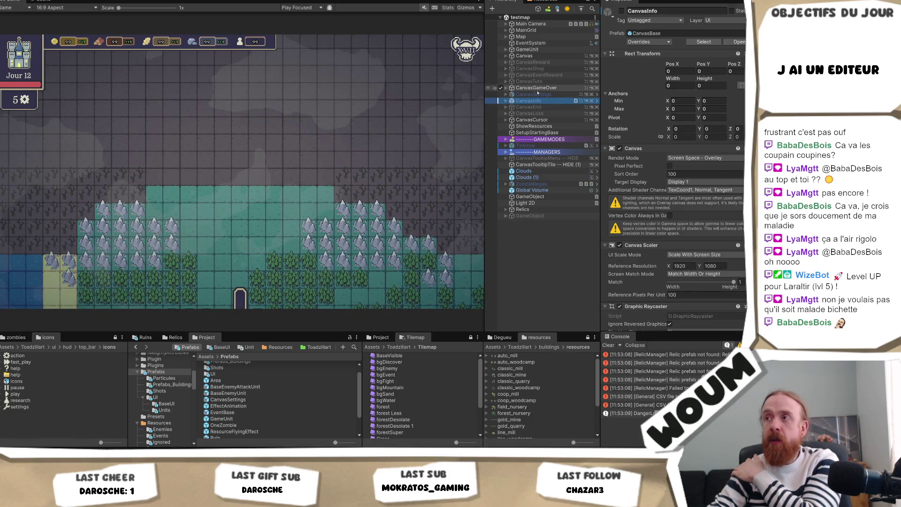
left_click(227, 399)
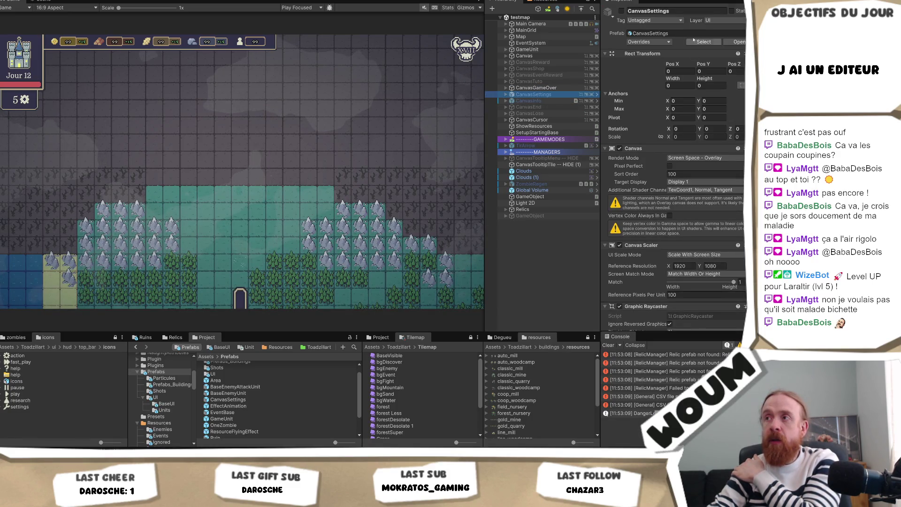
left_click(738, 41)
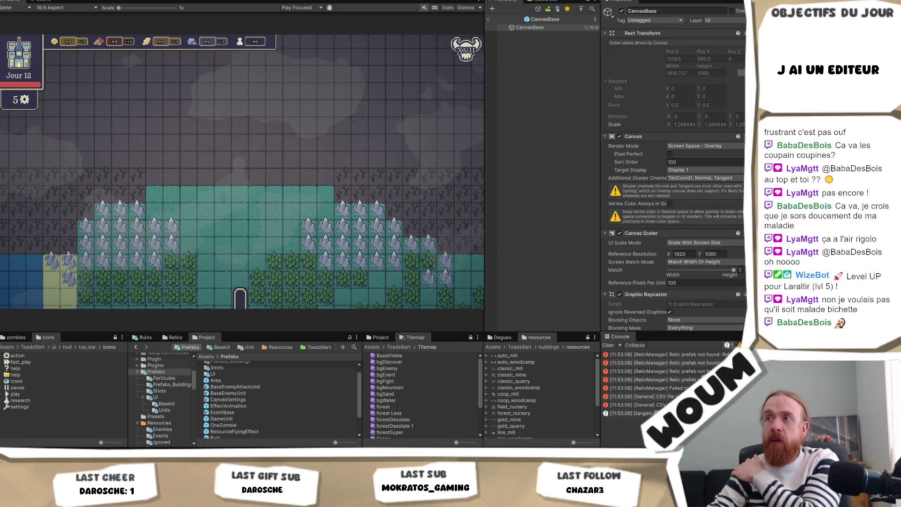
Cancel the Hierarchy add-object menu without creating anything and stay in CanvasSettings editing
right_click(528, 49)
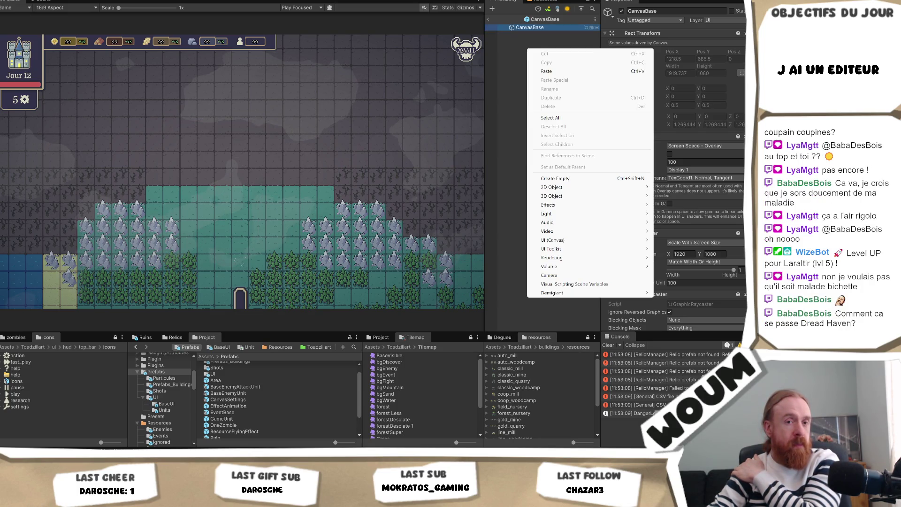
left_click(542, 105)
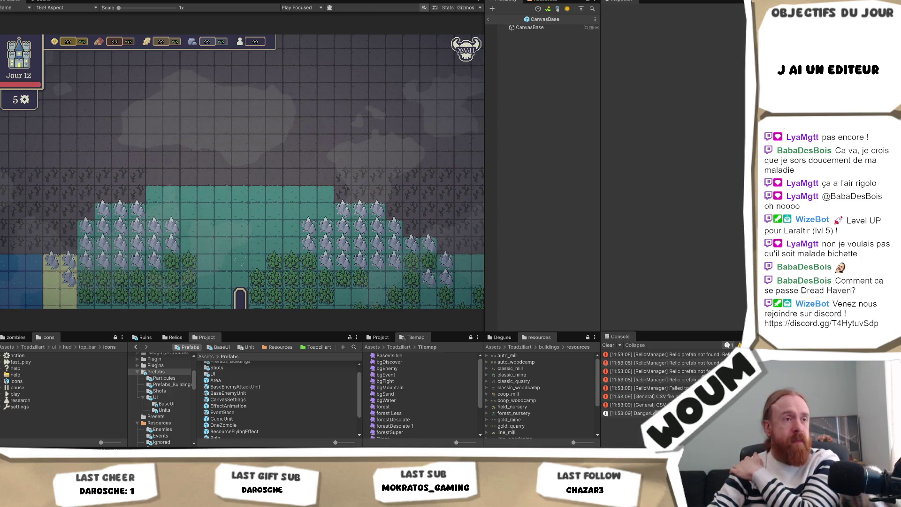
left_click(488, 19)
Exit Prefab Mode back to the full testmap scene hierarchy
left_click(489, 19)
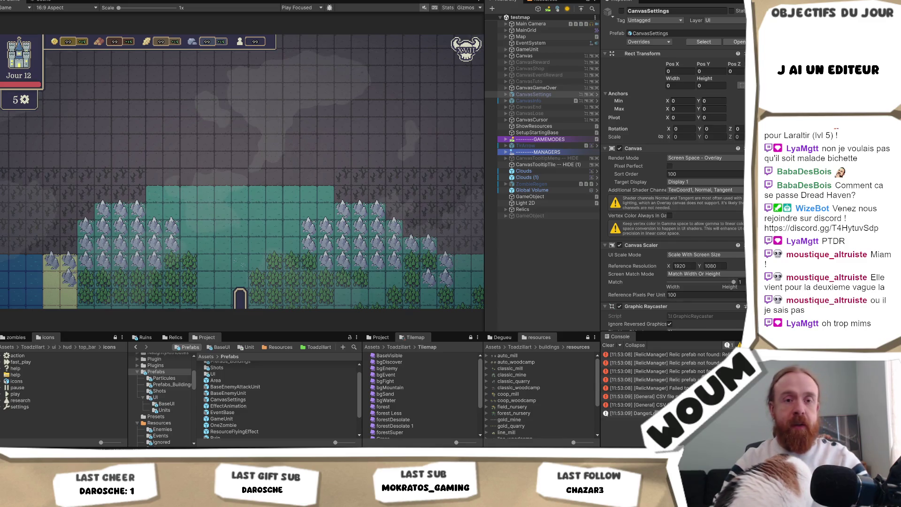
Expand CanvasSettings in the scene and open it in Prefab Mode
left_click(522, 95)
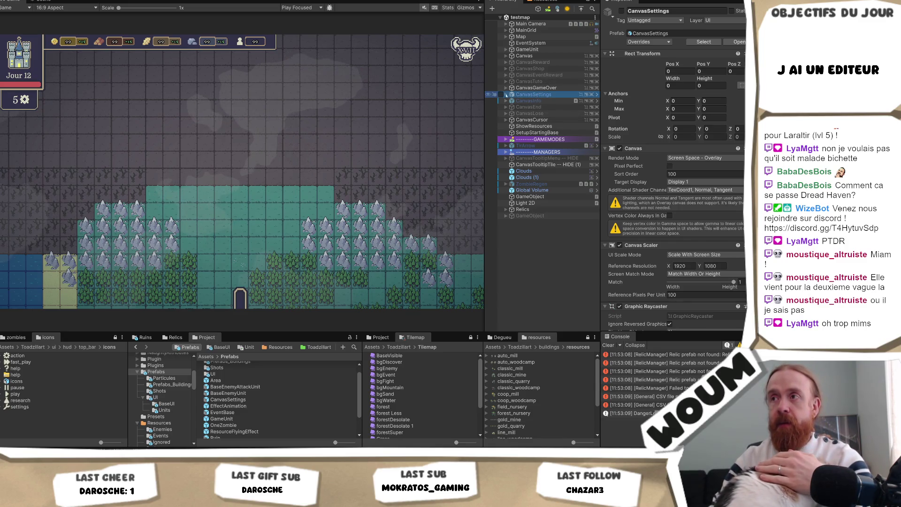
left_click(506, 94)
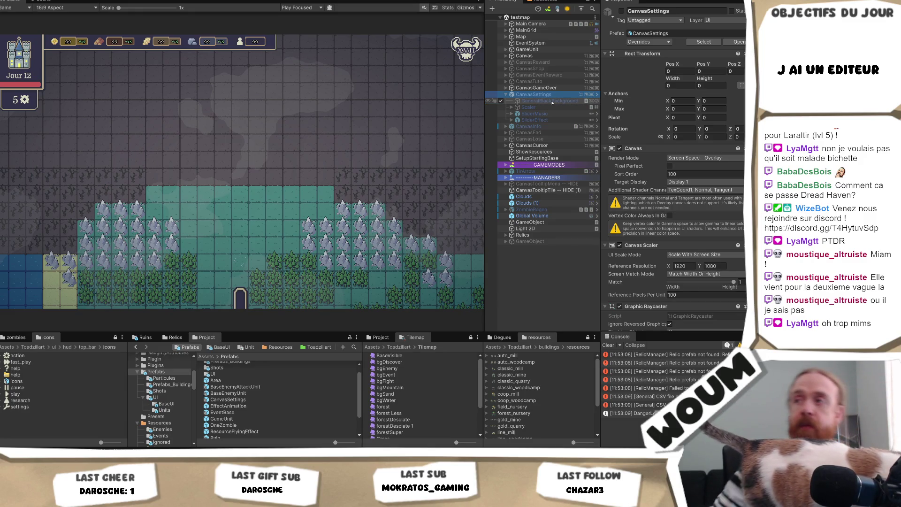
scroll(262, 376, "up", 2)
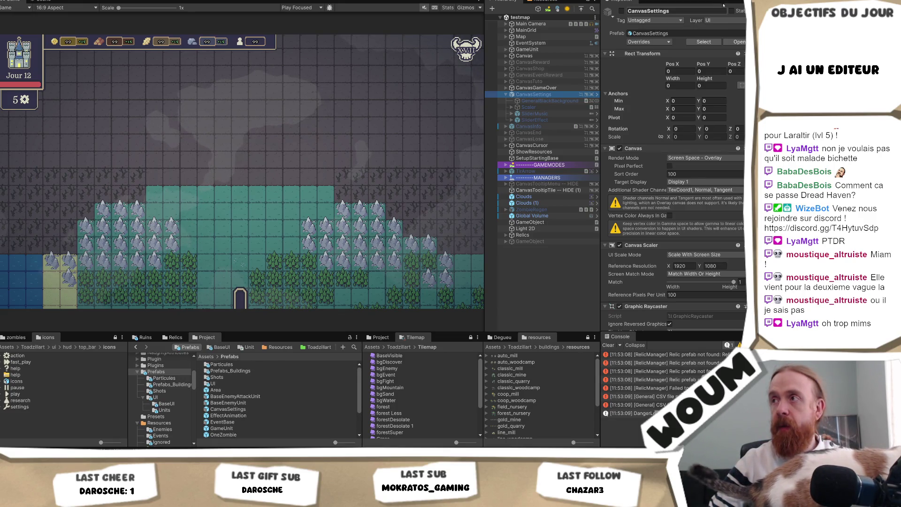
double_click(659, 34)
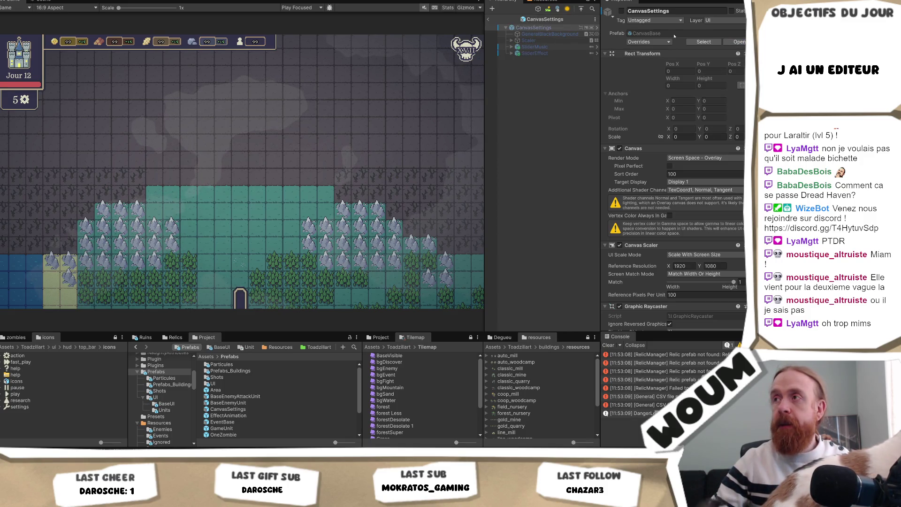
scroll(711, 130, "down", 2)
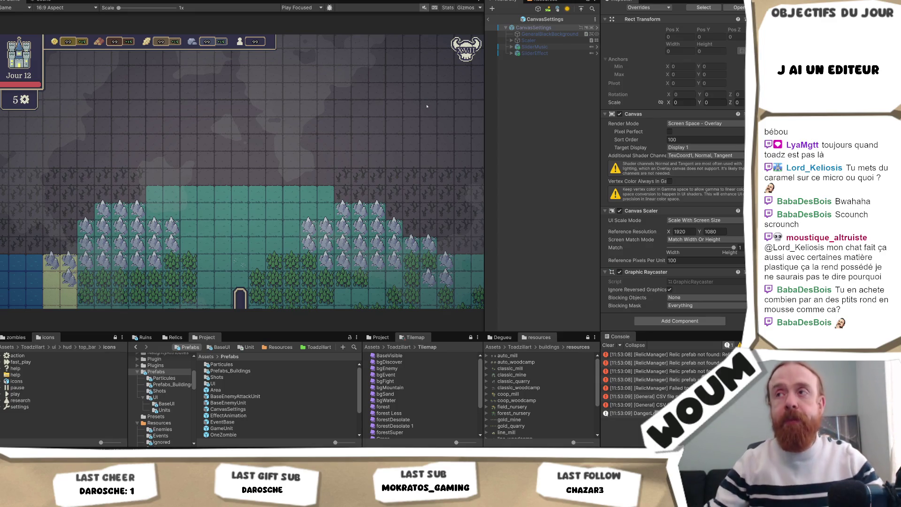
left_click(540, 33)
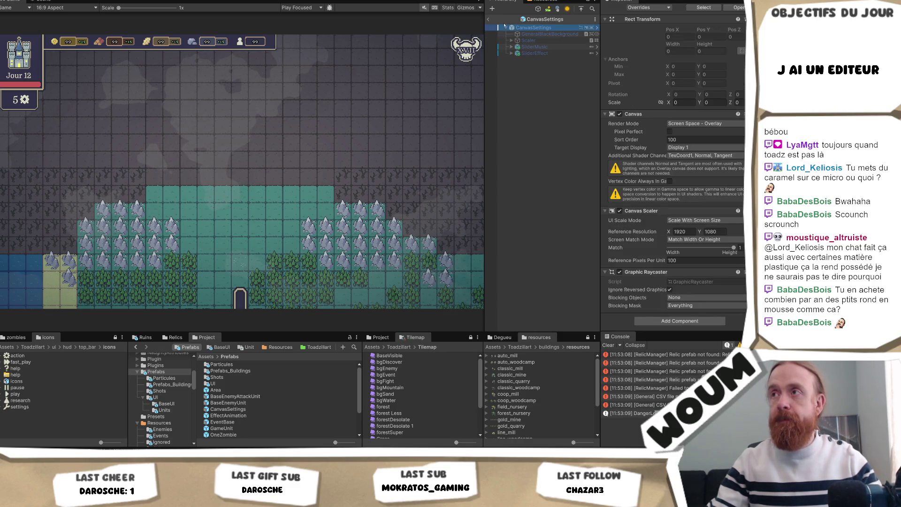
Compare the CanvasBase and BaseCanvas prefabs in the BaseUI folder by opening each for editing
left_click(488, 19)
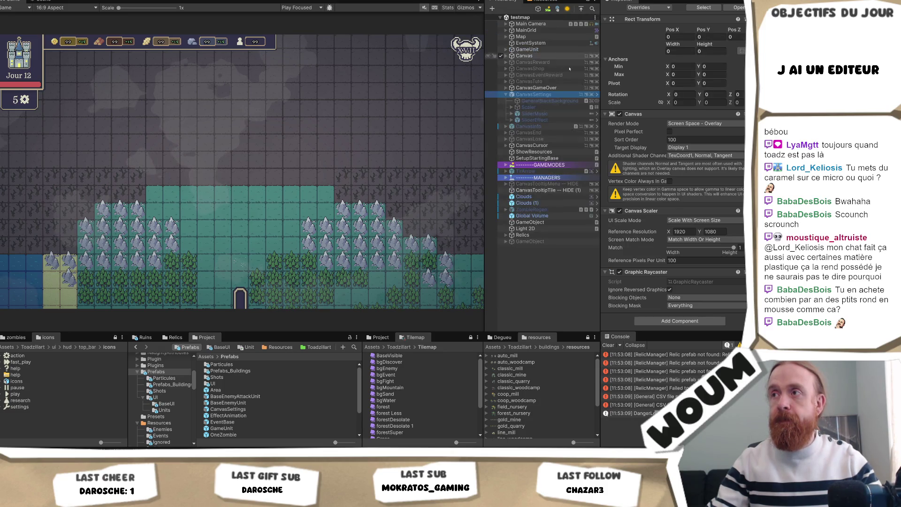
left_click(539, 82)
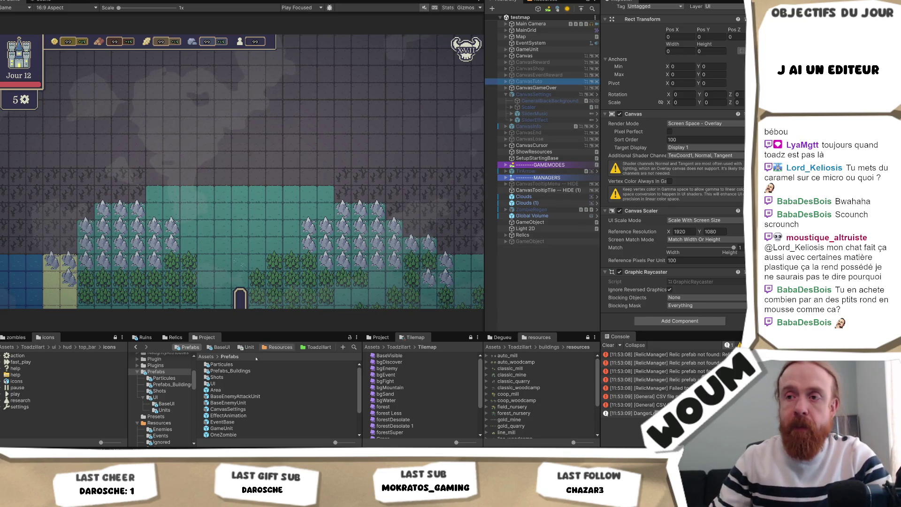
left_click(167, 404)
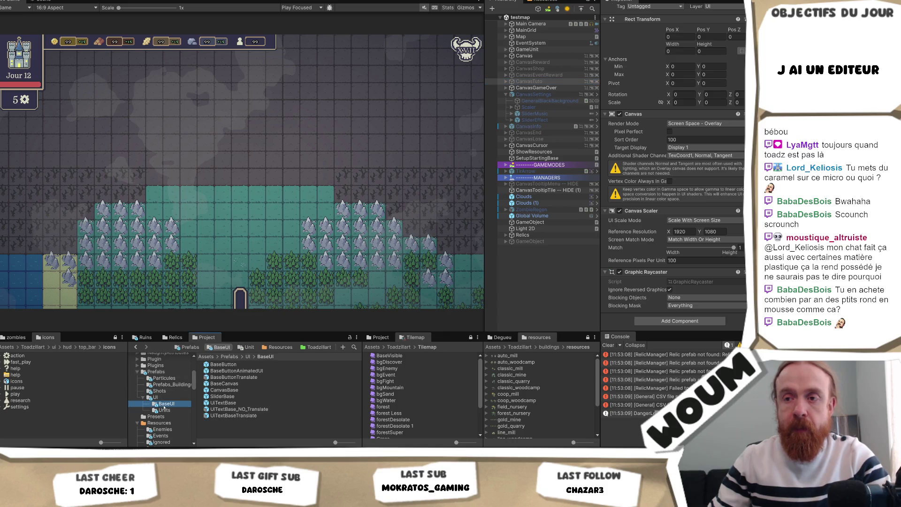
left_click(258, 384)
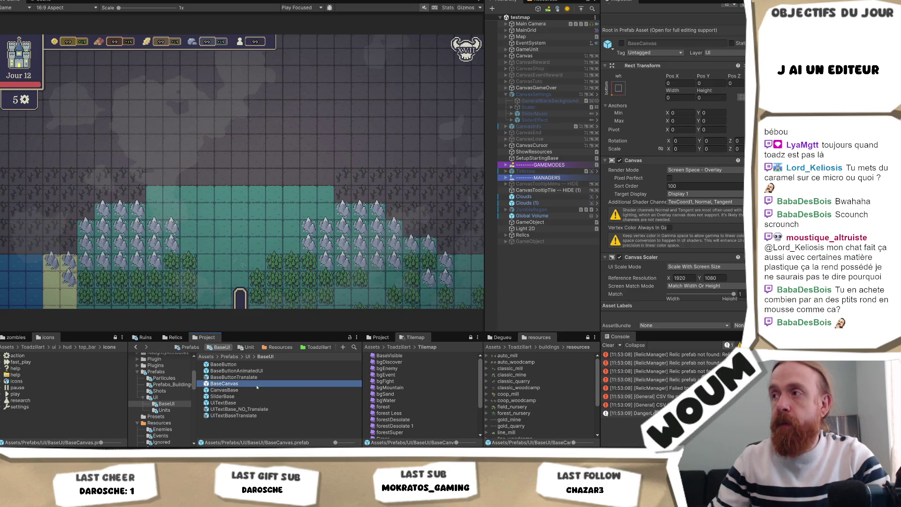
left_click(255, 390)
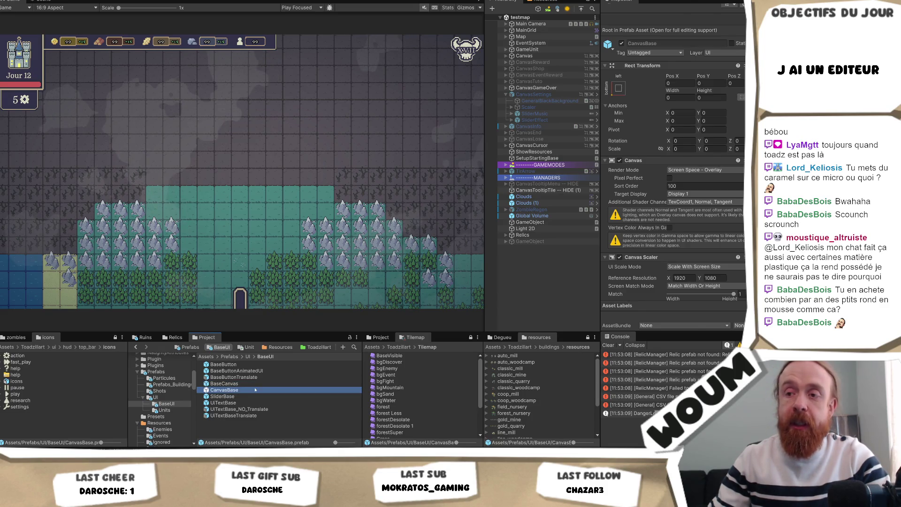
double_click(256, 389)
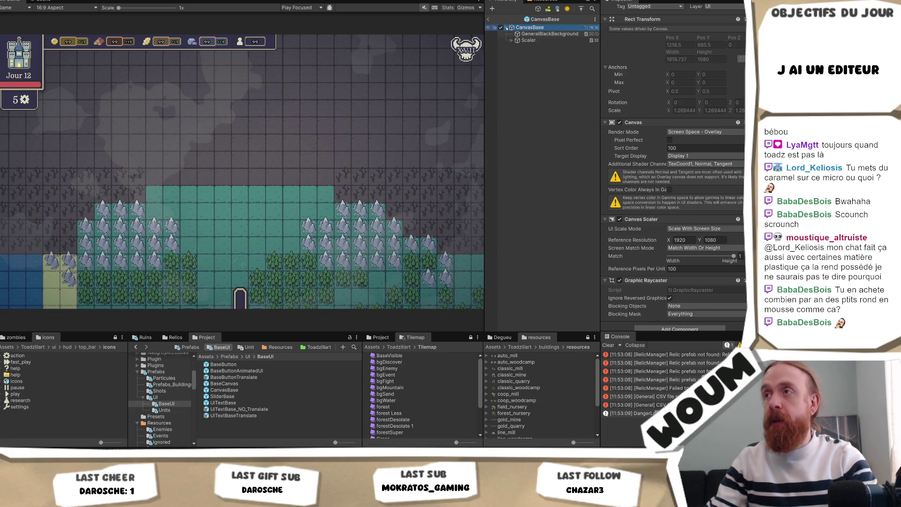
double_click(233, 384)
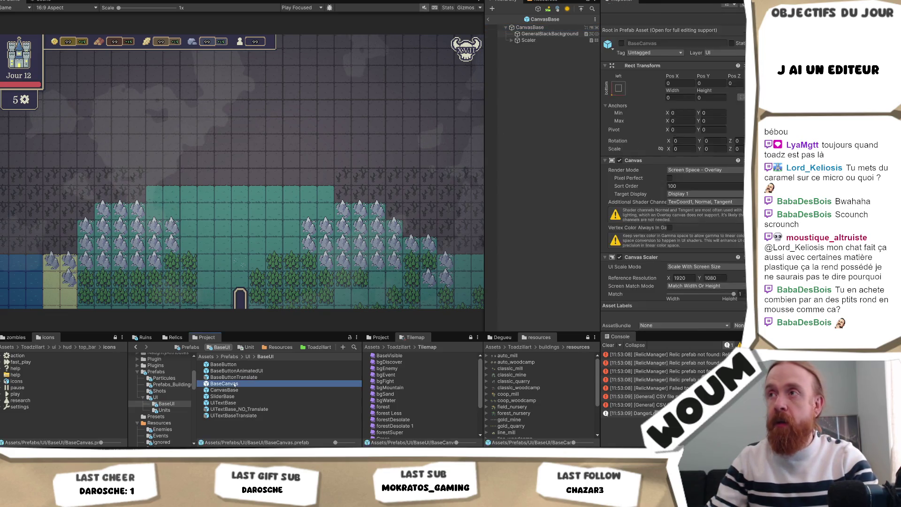
left_click(246, 390)
double_click(246, 390)
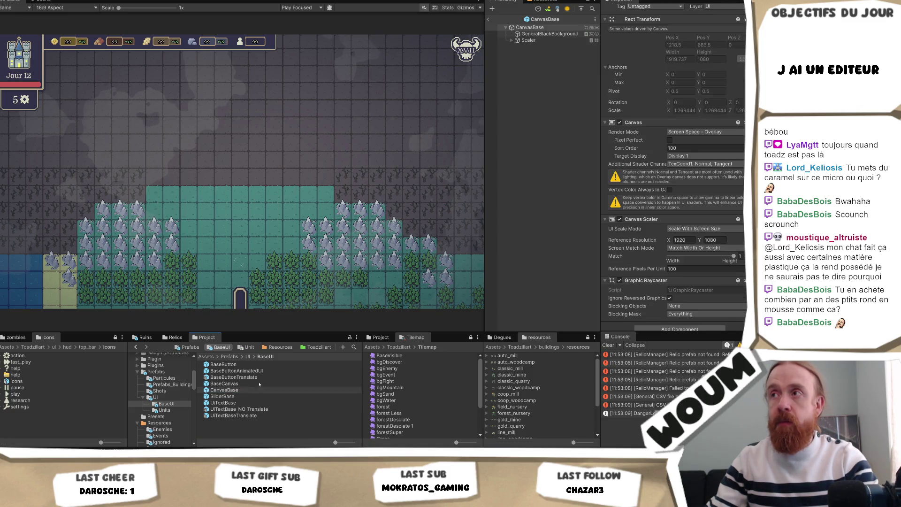
Inspect the scene's CanvasGameOver, CanvasSettings and CanvasInfo canvases and CanvasInfo's source prefab CanvasBase
left_click(493, 9)
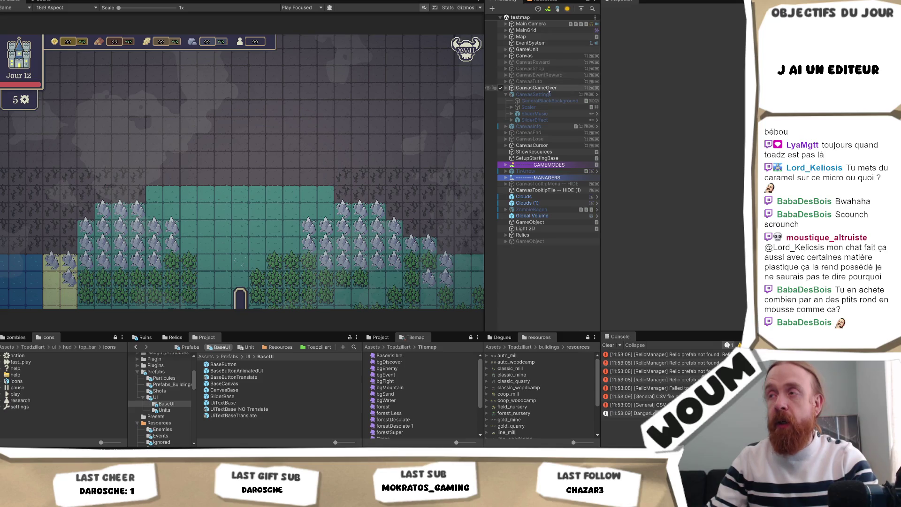
left_click(551, 87)
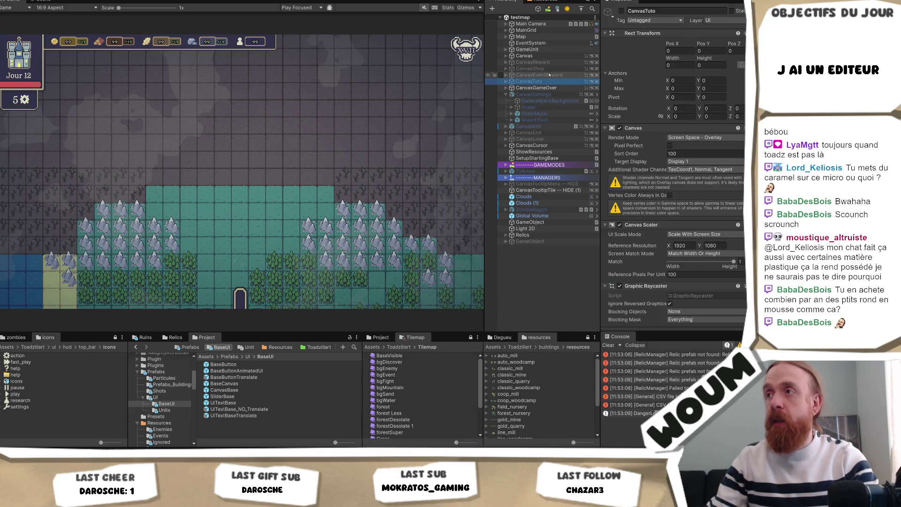
key("Down")
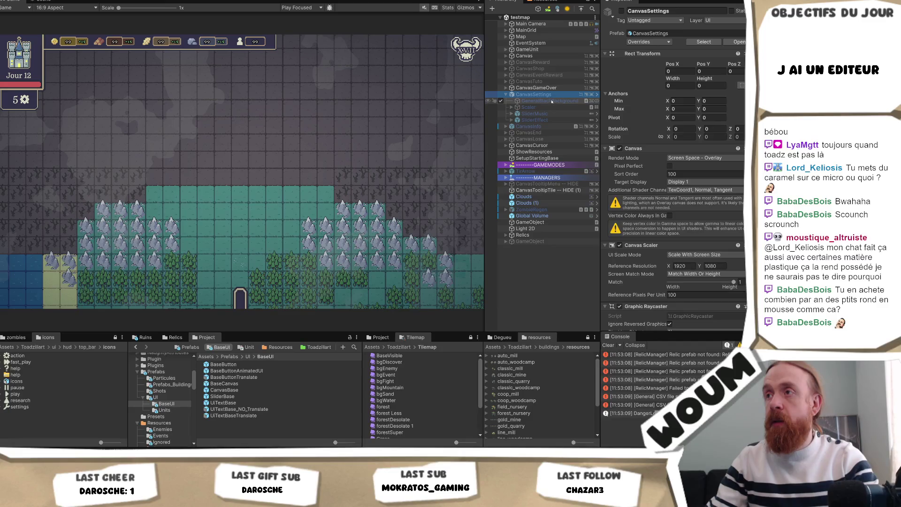
left_click(538, 126)
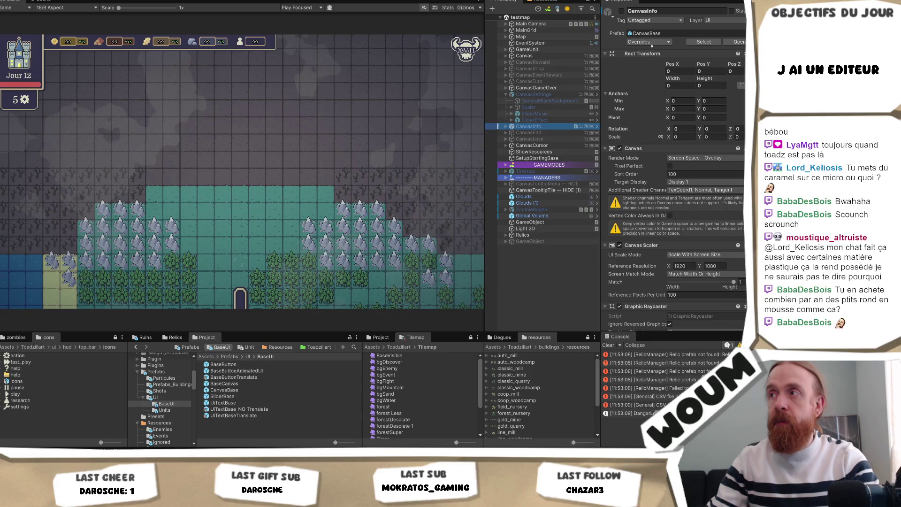
left_click(738, 41)
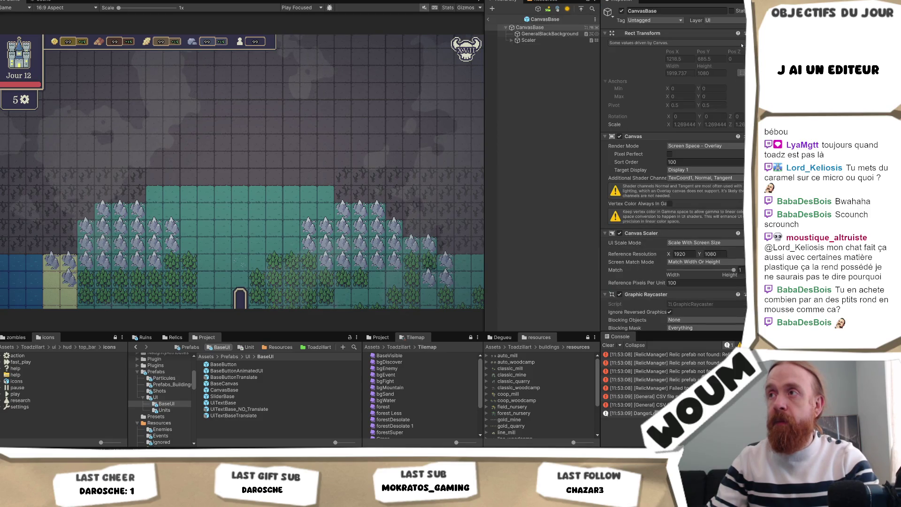
left_click(507, 19)
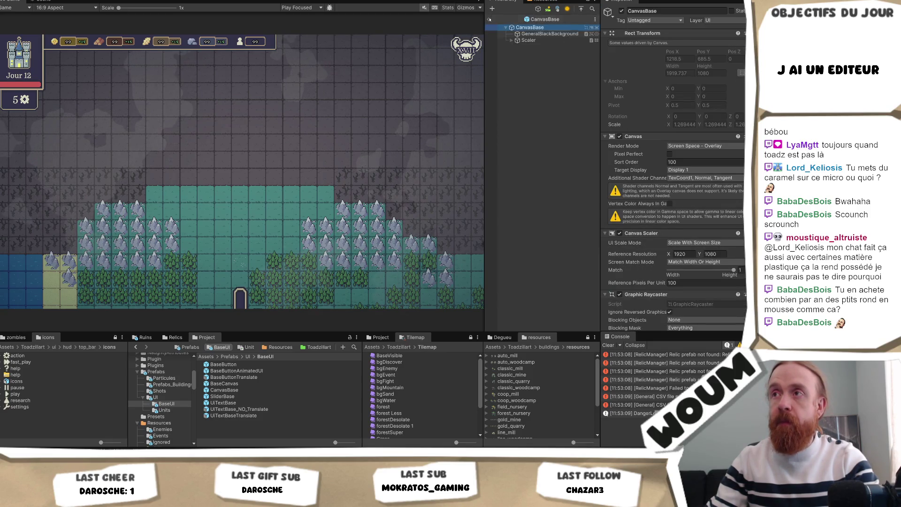
Open the BaseCanvas prefab in Prefab Mode after another look at CanvasBase
left_click(207, 389)
double_click(206, 389)
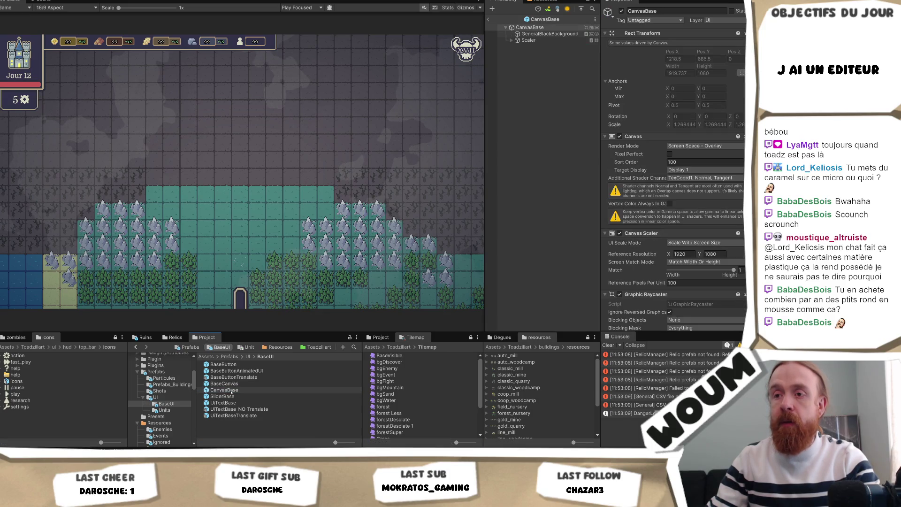
double_click(225, 383)
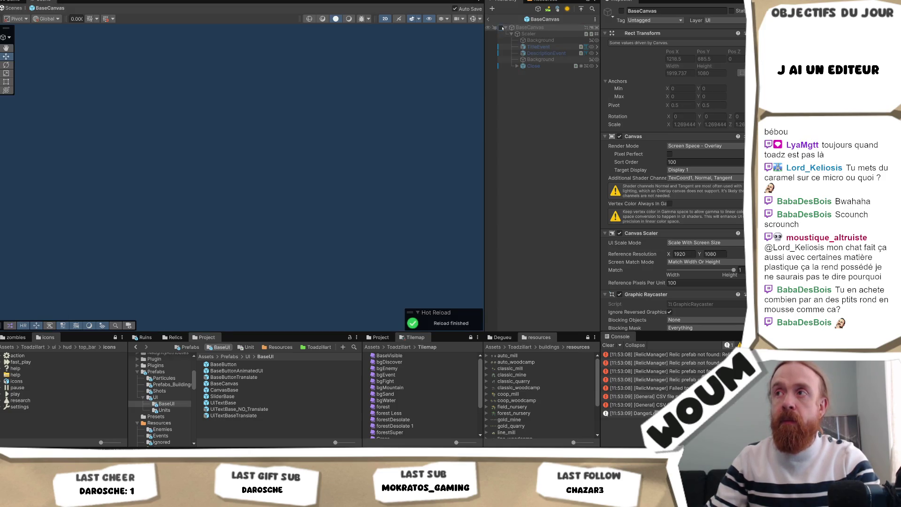
Toggle the BaseCanvas root active and back to inactive, then leave Prefab Mode
left_click(501, 28)
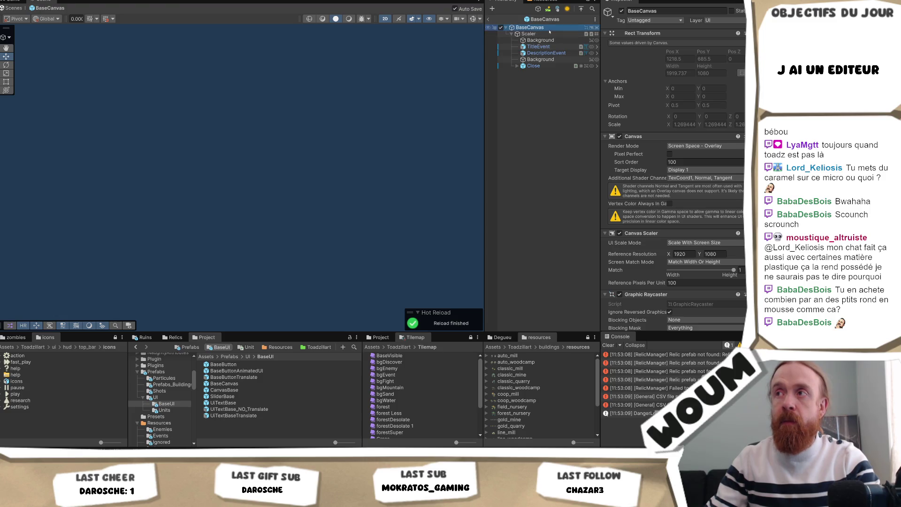
left_click(528, 27)
left_click(501, 27)
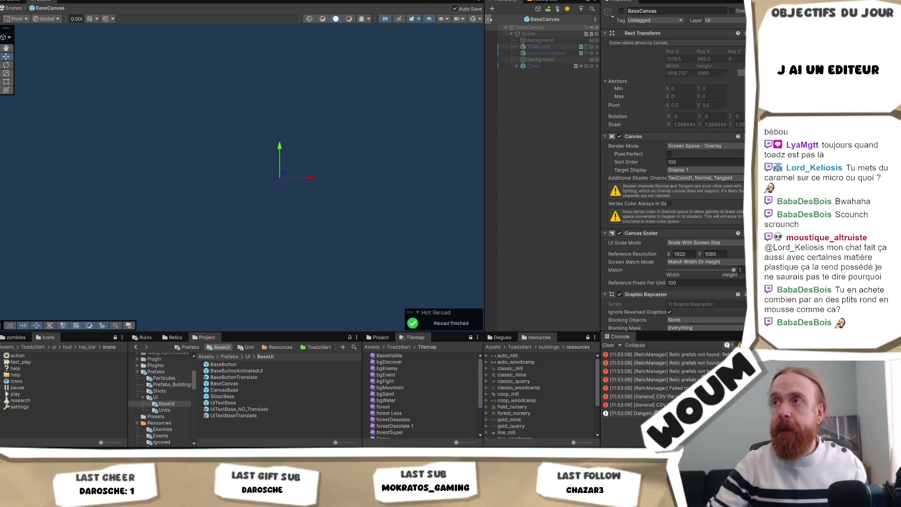
left_click(495, 19)
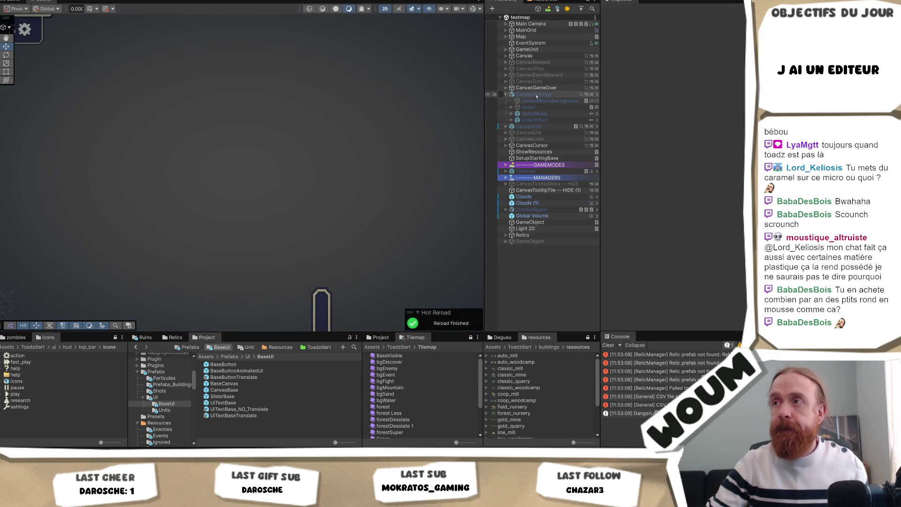
Delete the BaseCanvas prefab asset from the BaseUI folder after checking CanvasSettings and CanvasInfo
left_click(537, 95)
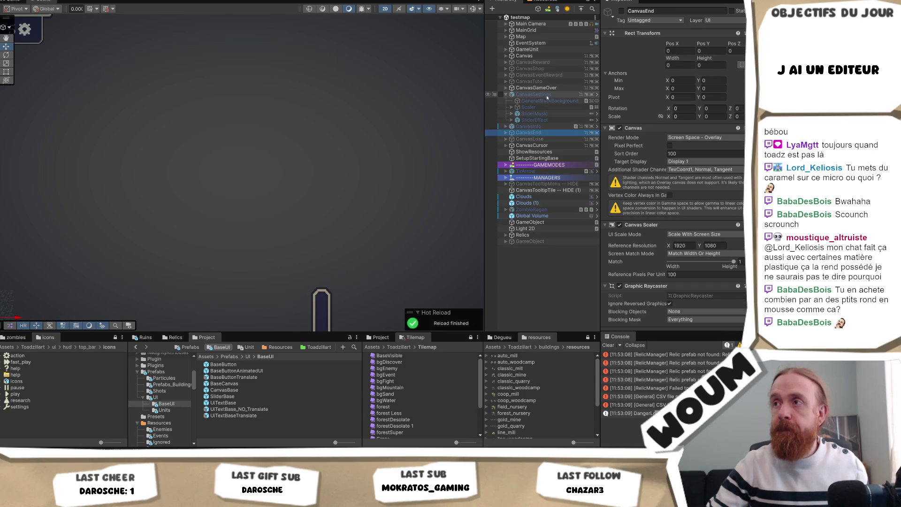
left_click(530, 126)
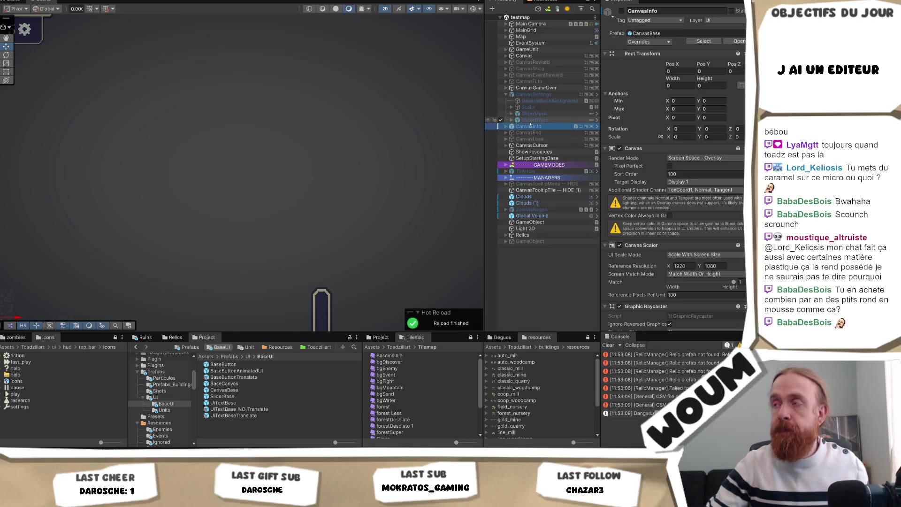
left_click(225, 384)
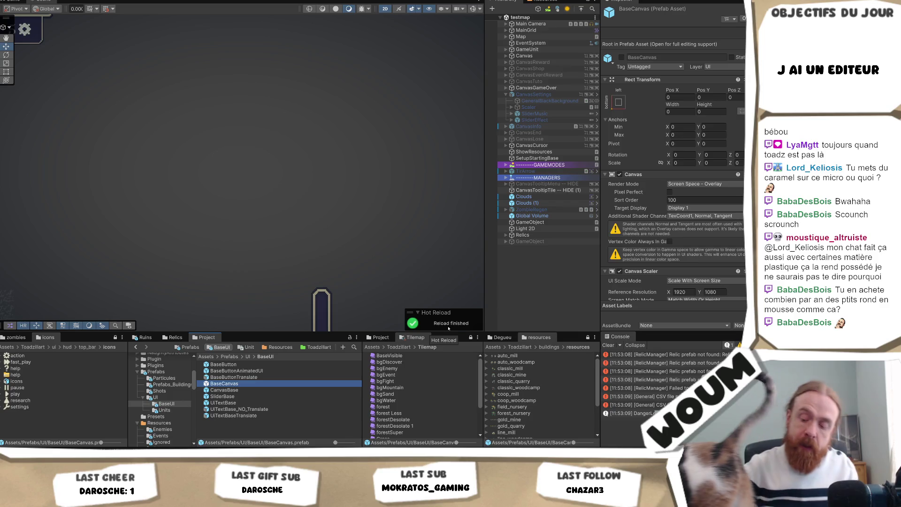
key("Delete")
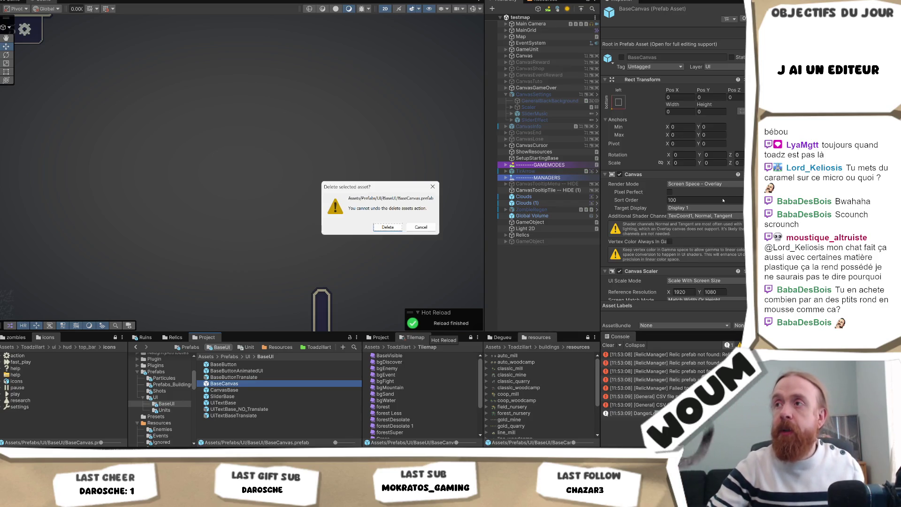
left_click(388, 227)
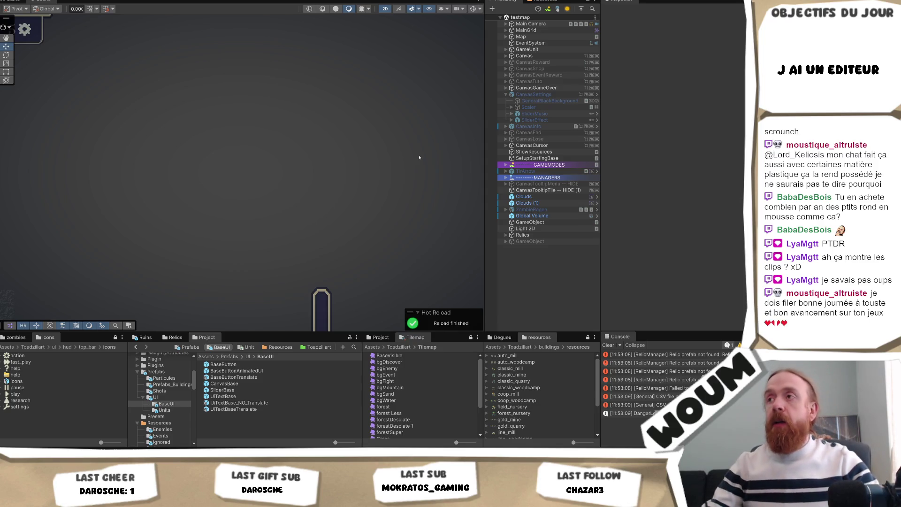
mouse_move(485, 152)
left_mouse_down()
mouse_move(466, 151)
mouse_move(584, 158)
mouse_move(403, 166)
mouse_move(460, 174)
left_mouse_up()
scroll(388, 162, "down", 2)
scroll(392, 156, "down", 3)
scroll(398, 165, "down", 2)
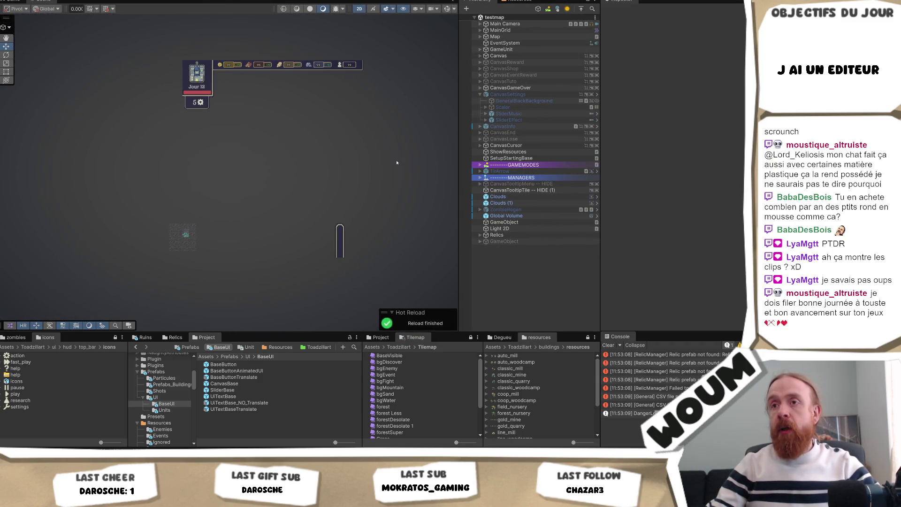
scroll(360, 168, "down", 1)
Duplicate the CanvasLose object into a CanvasLose (1) copy in testmap
left_click_drag(360, 168, 303, 181)
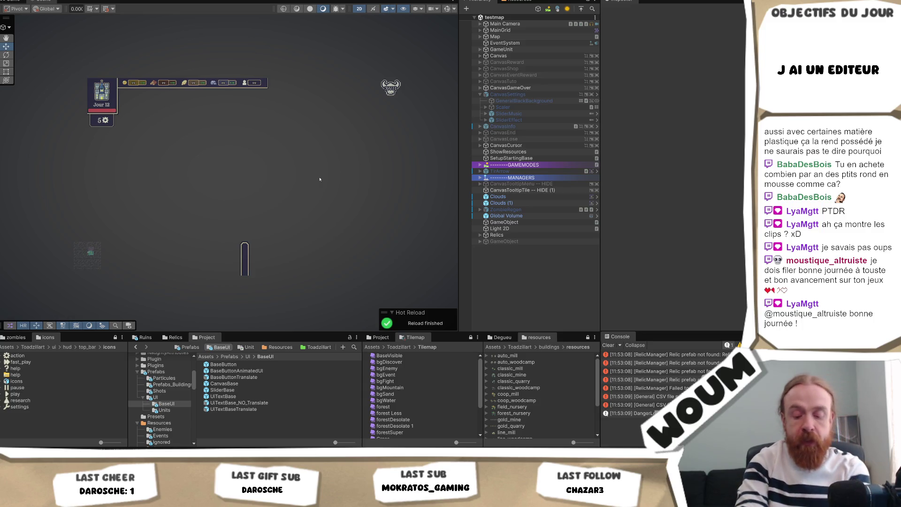
left_click(535, 138)
key("ctrl+d")
mouse_move(522, 152)
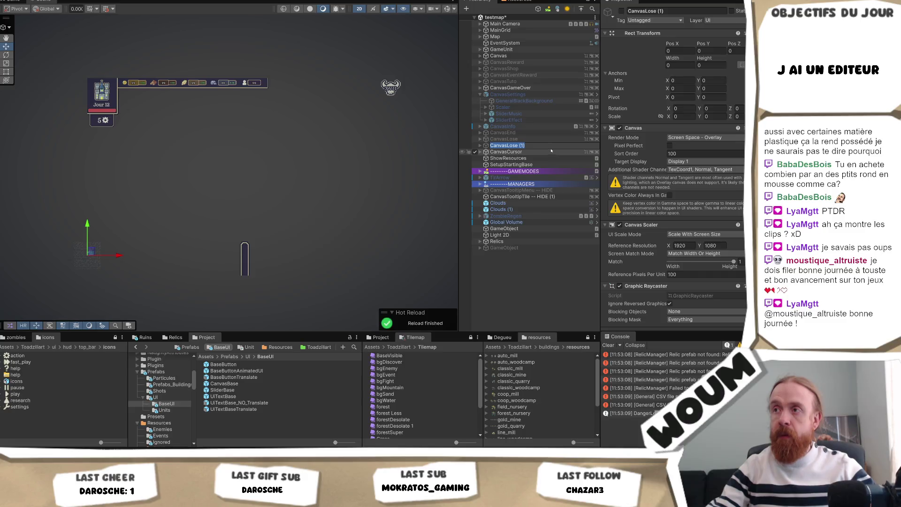
Rename the copied canvas to MainCanvasBaseSet
key("F2")
type("MainCanvasS")
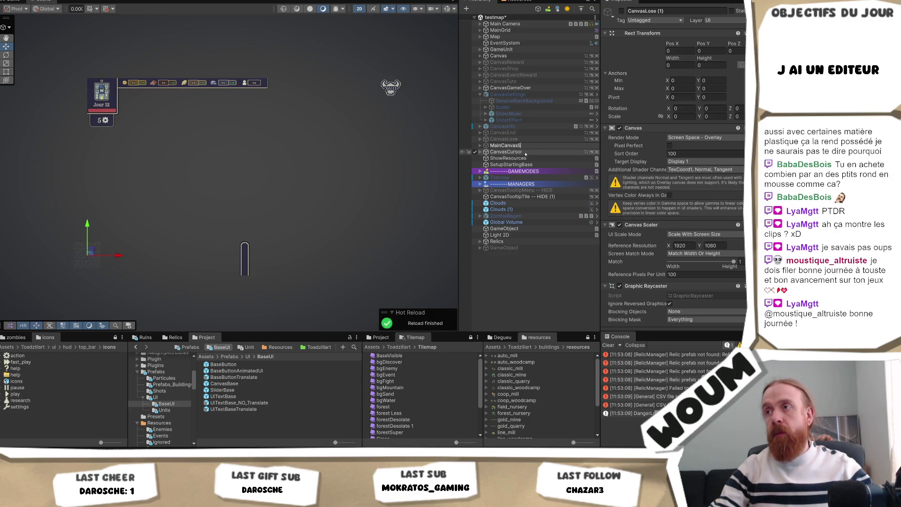
left_click(525, 127)
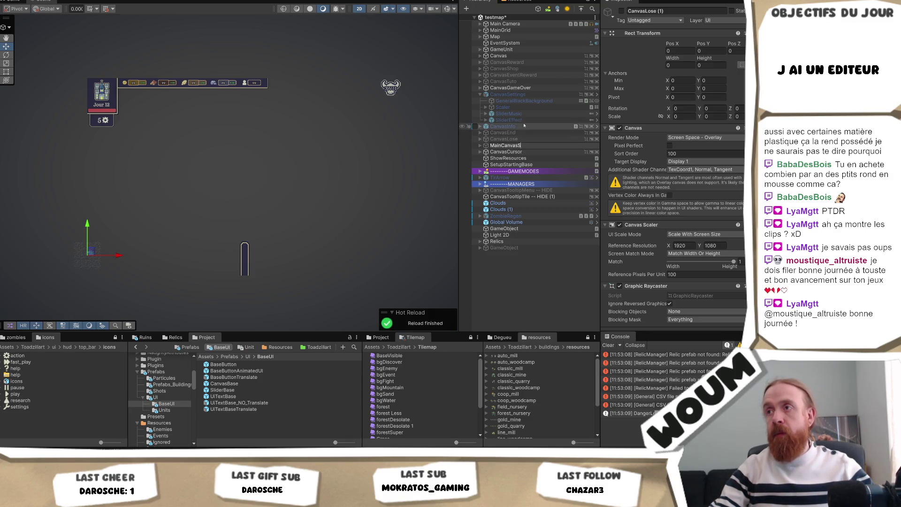
left_click(527, 151)
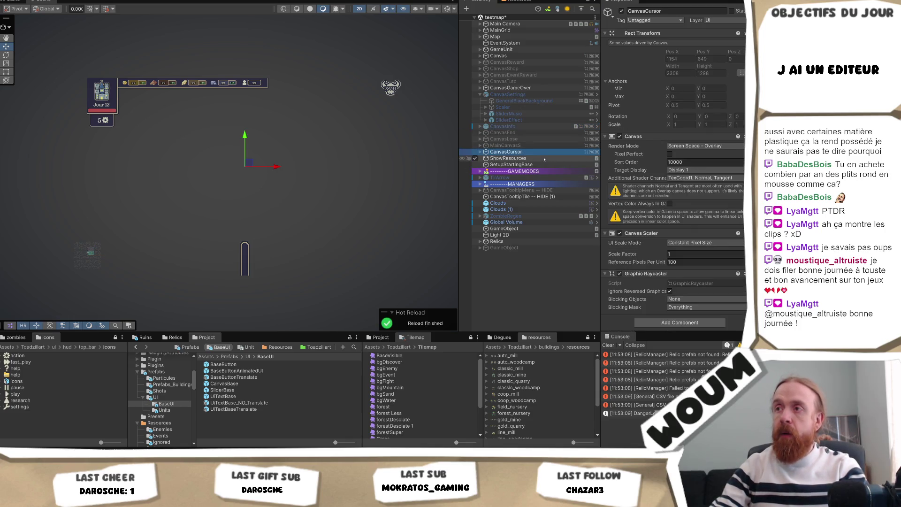
key("Up")
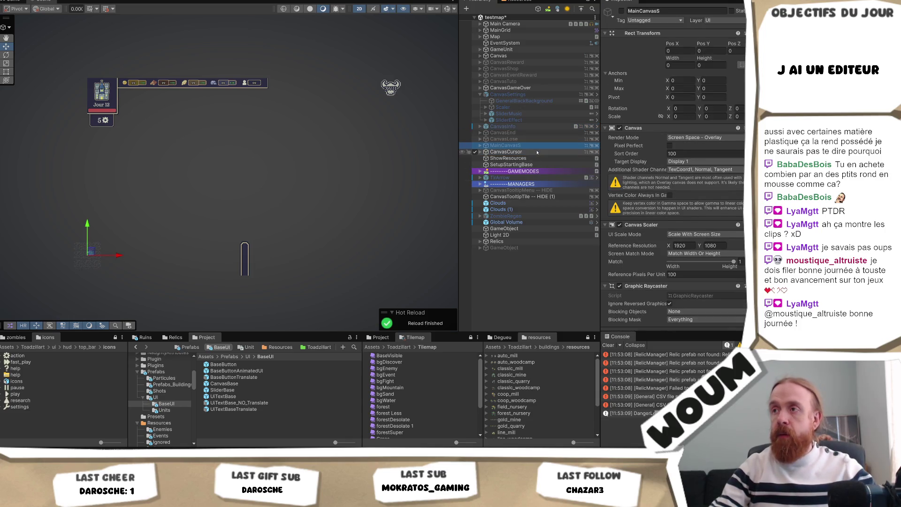
key("F2")
key("Right")
type("Se")
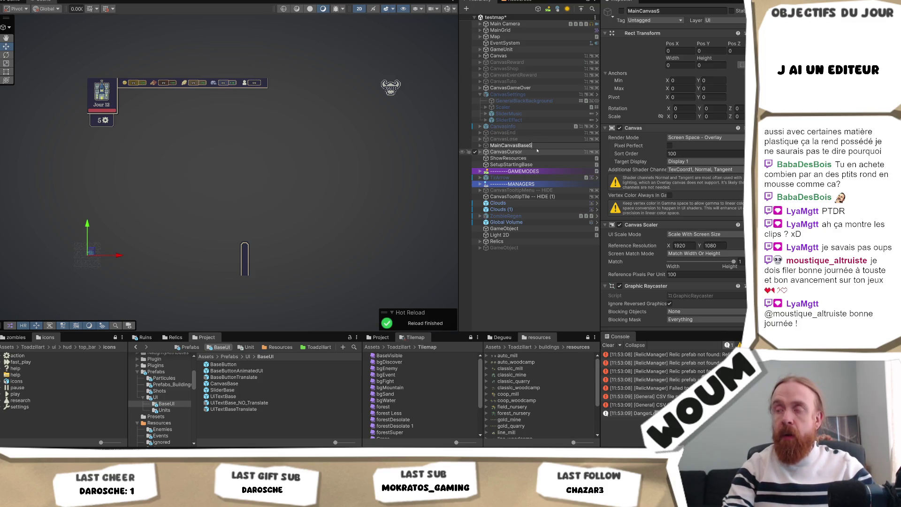
type("el")
key("BackSpace")
key("BackSpace")
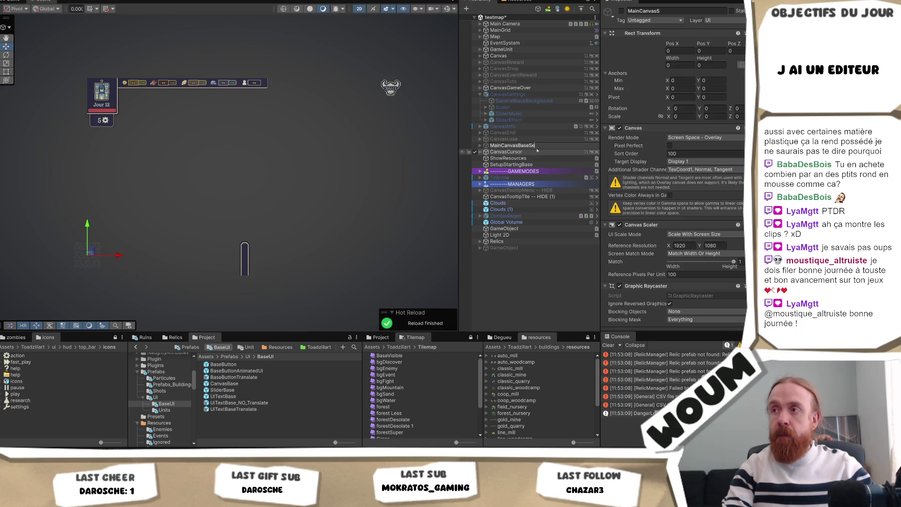
key("Return")
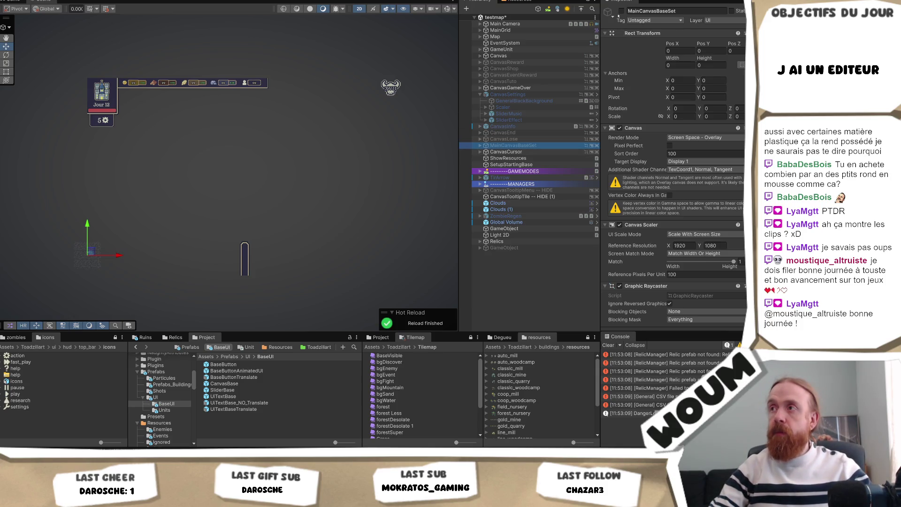
Save MainCanvasBaseSet as a prefab in BaseUI and remove the copy from the testmap scene
left_click(619, 11)
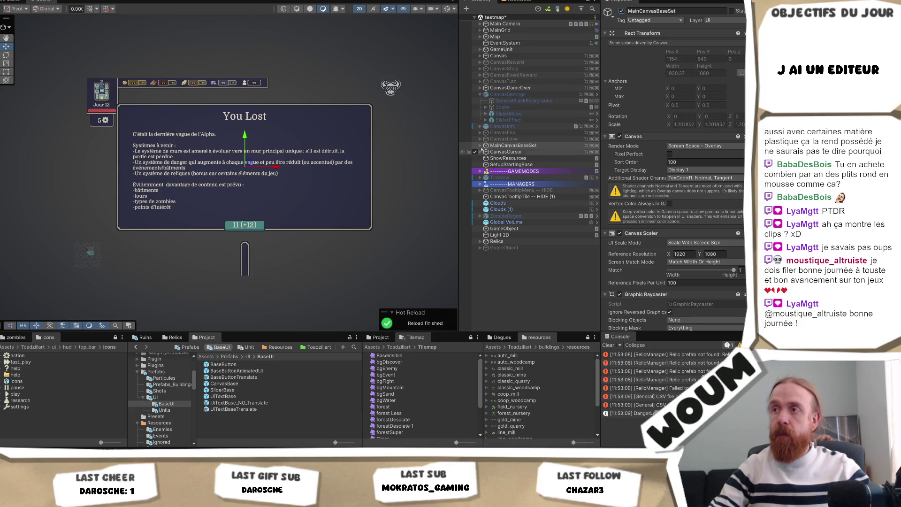
left_click_drag(521, 142, 521, 146)
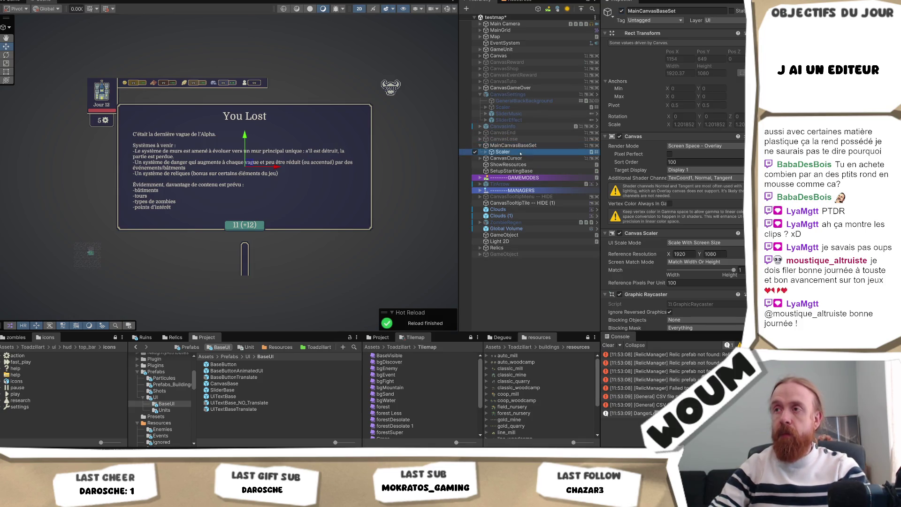
key("ctrl+z")
scroll(694, 192, "down", 2)
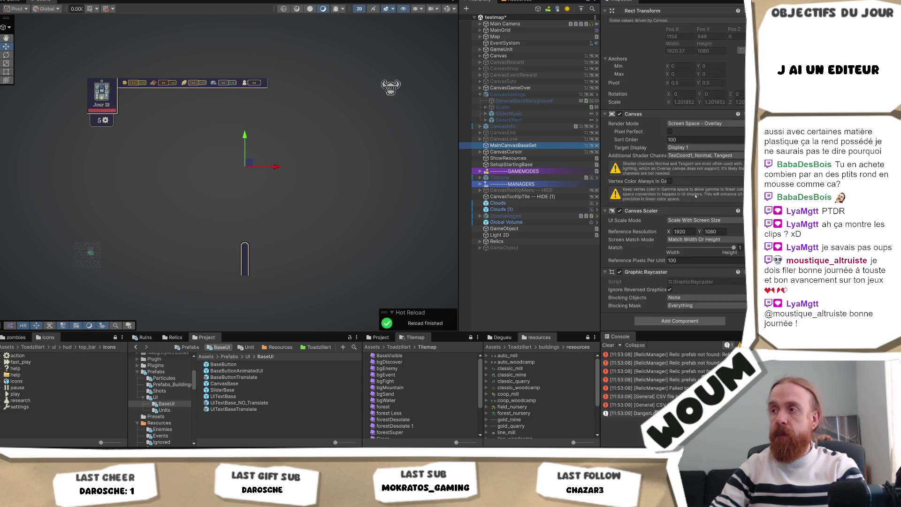
left_click(240, 430)
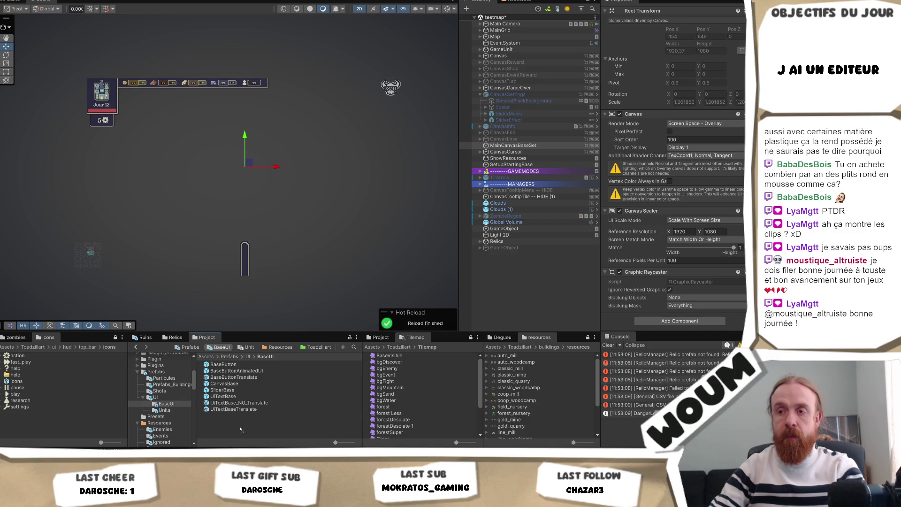
left_click(529, 146)
key("Delete")
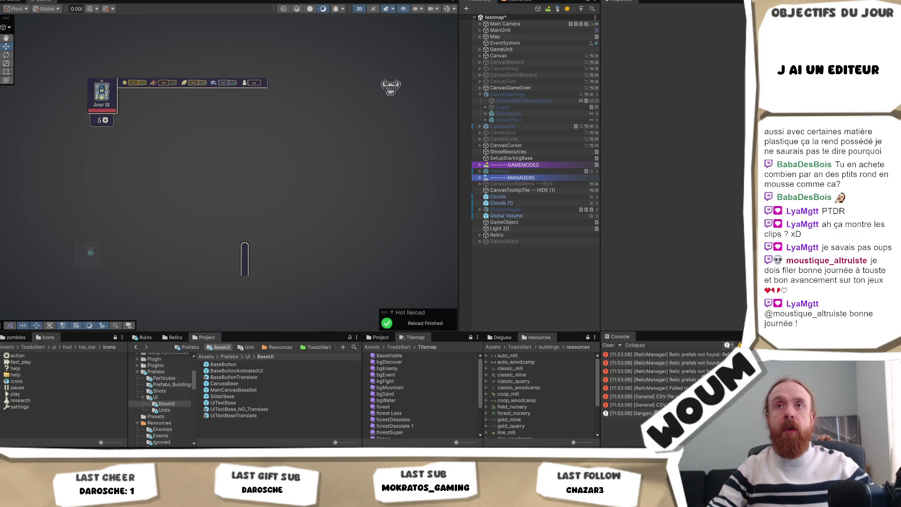
Open StartScene from recent scenes and drop the MainCanvasBaseSet prefab into the hierarchy
left_click(11, 0)
mouse_move(32, 3)
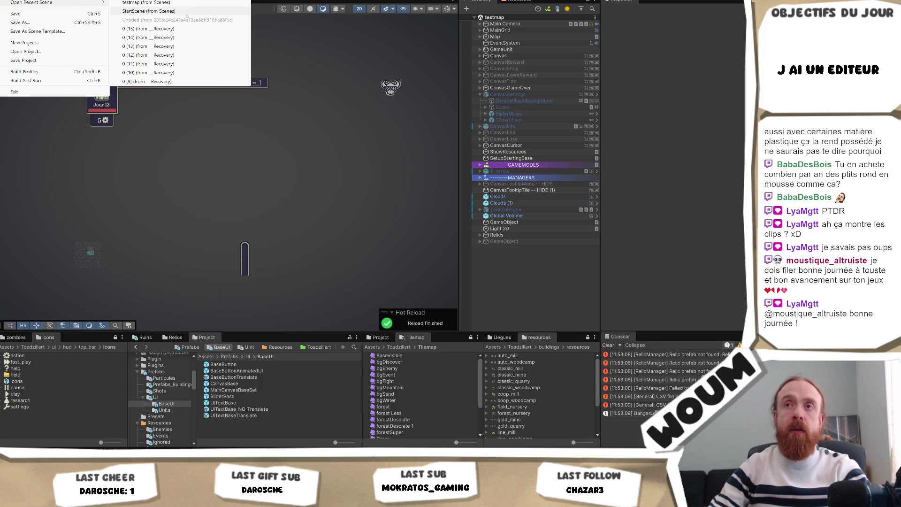
left_click(169, 10)
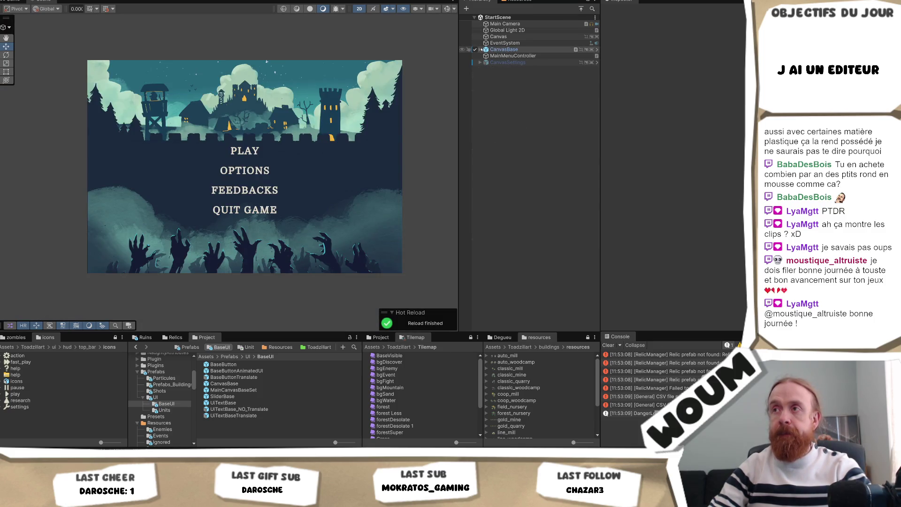
left_click(509, 50)
key("Right")
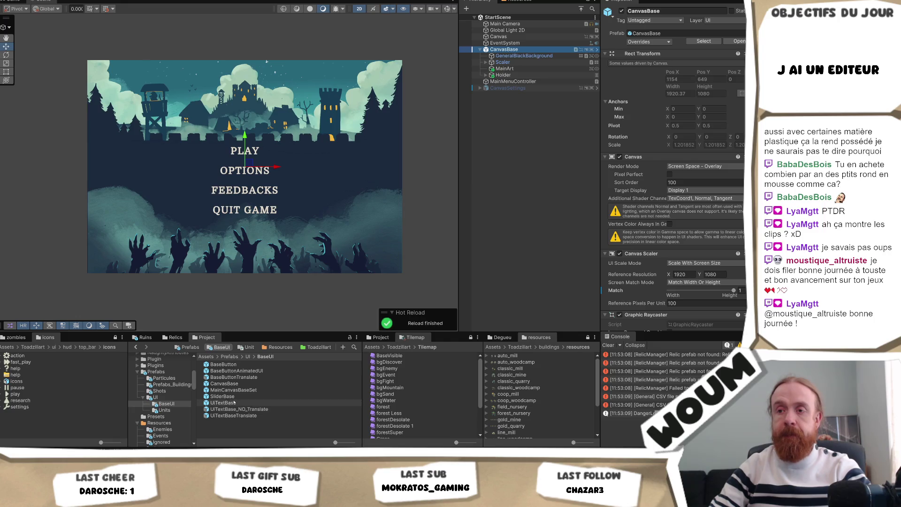
left_click_drag(233, 389, 538, 101)
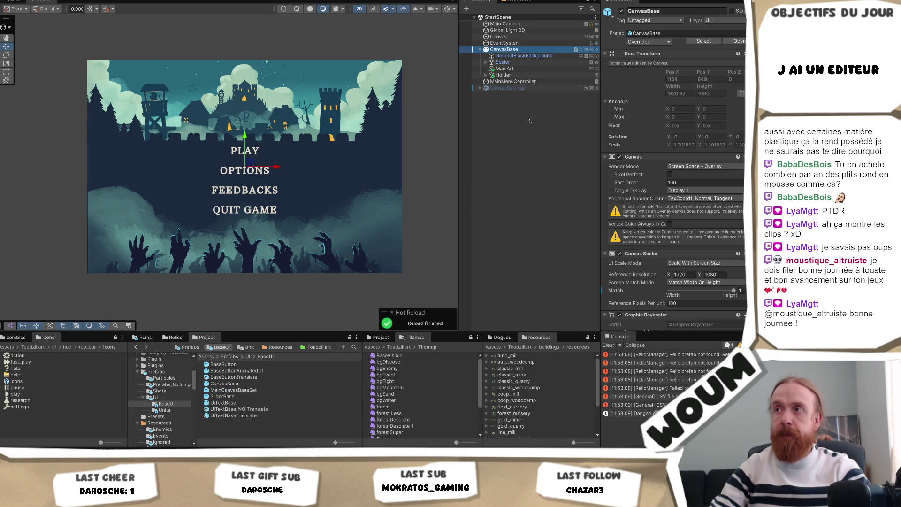
Copy CanvasBase's four children and paste the copies into MainCanvasBaseSet after the restructuring warning
left_click(523, 56)
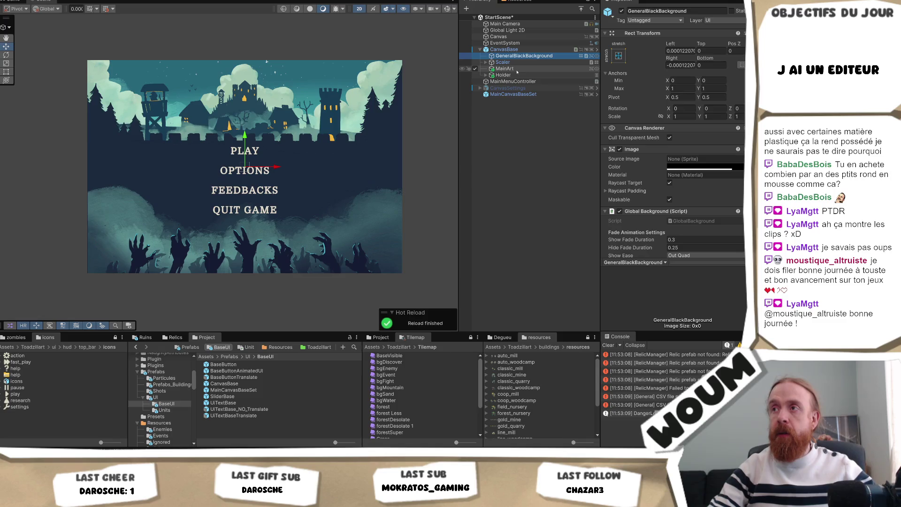
left_click(515, 74, "shift")
left_click_drag(491, 107, 521, 97)
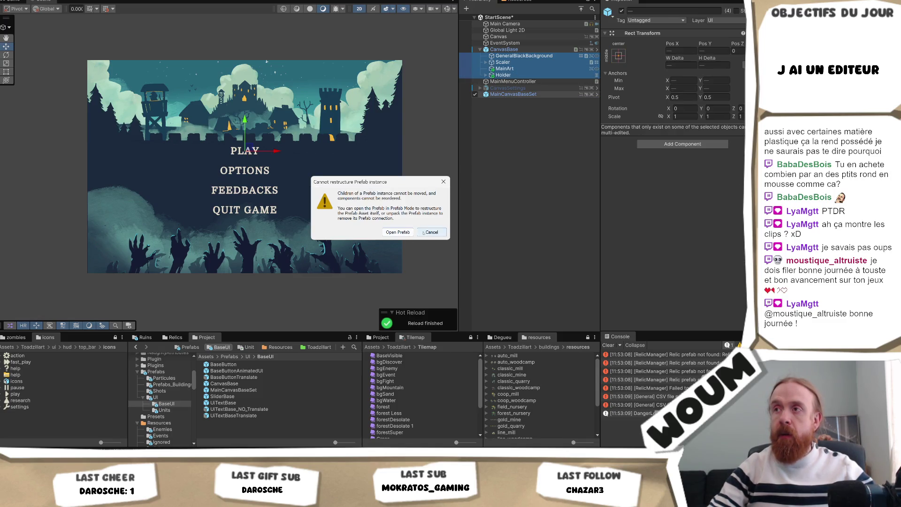
left_click(431, 232)
key("ctrl+c")
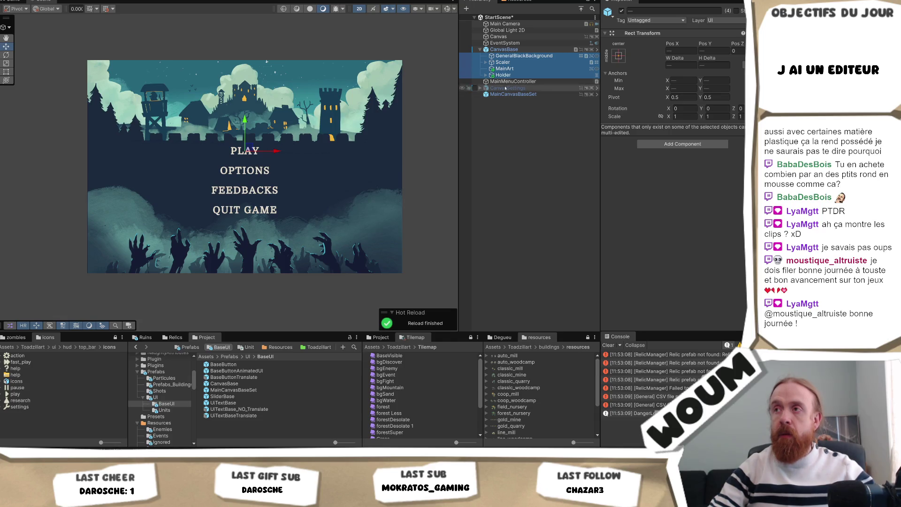
left_click(513, 102)
key("ctrl+v")
left_click_drag(514, 103, 521, 96)
Deactivate CanvasBase and open MainCanvasBaseSet in prefab editing mode
left_click(505, 50)
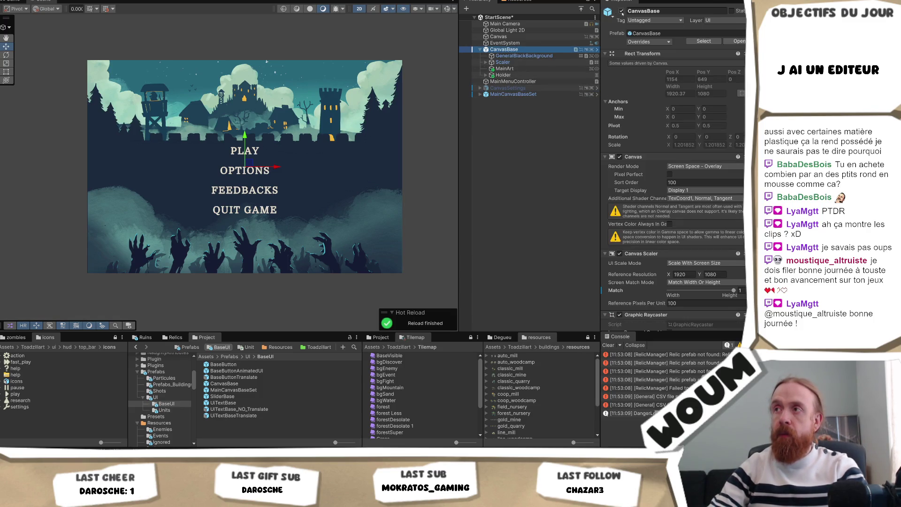
left_click(622, 11)
left_click(480, 94)
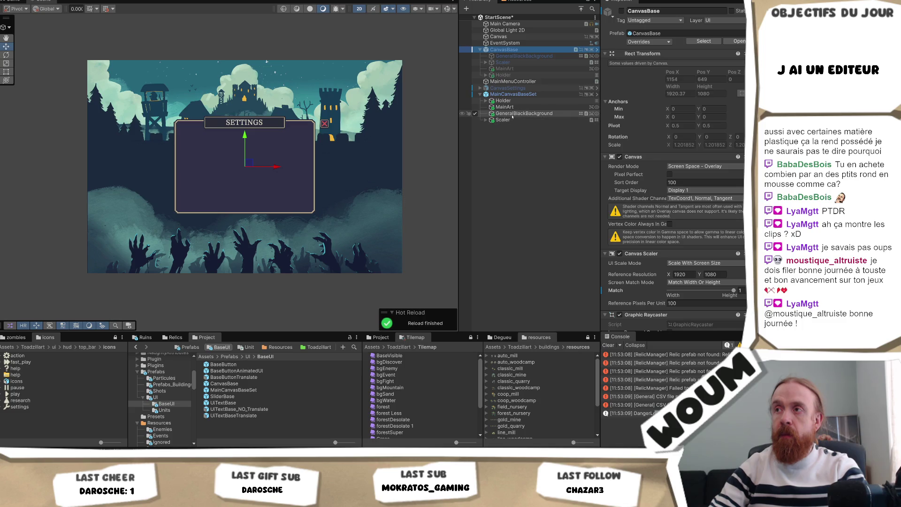
left_click(513, 95)
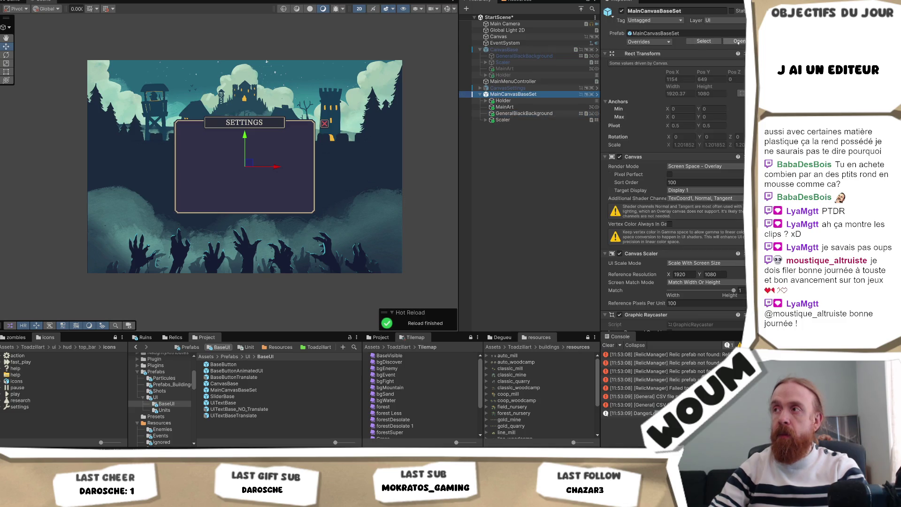
left_click(595, 94)
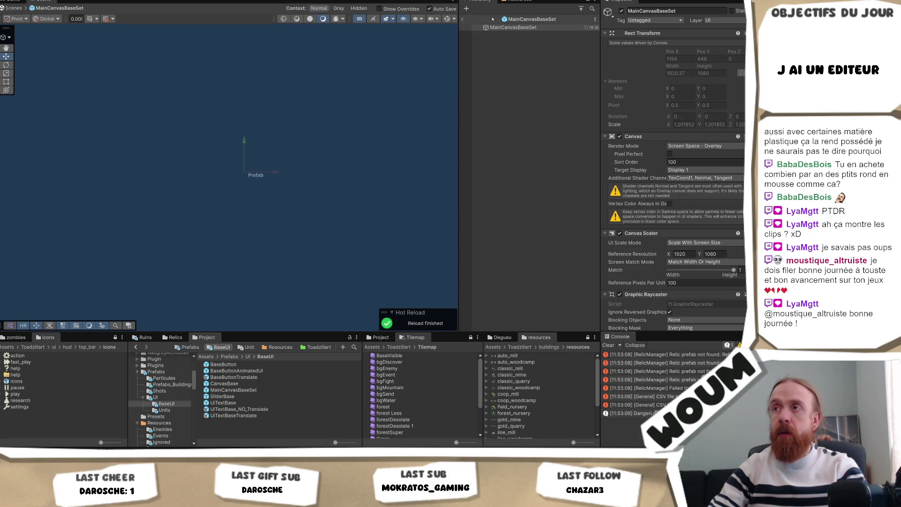
Return to StartScene, delete the copied Scaler, then undo the deletion
left_click(464, 19)
left_click(503, 114)
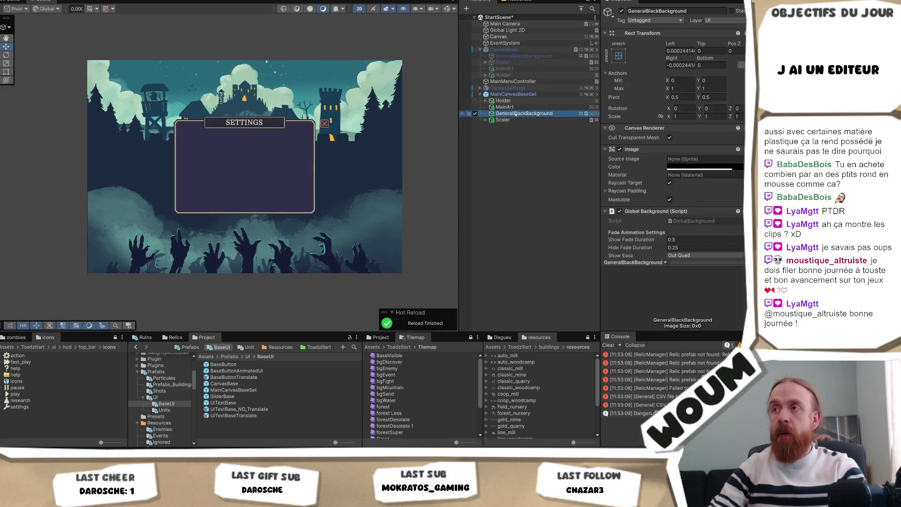
key("Delete")
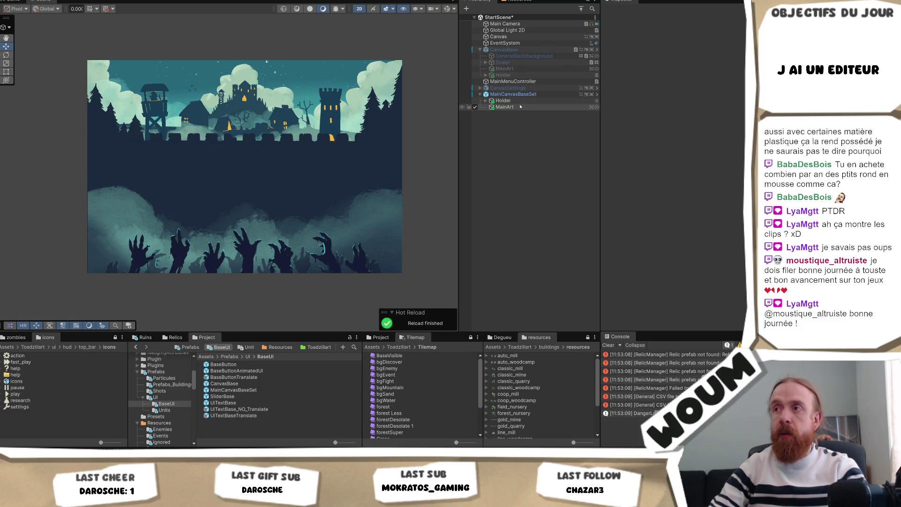
left_click(520, 101)
left_click(521, 94)
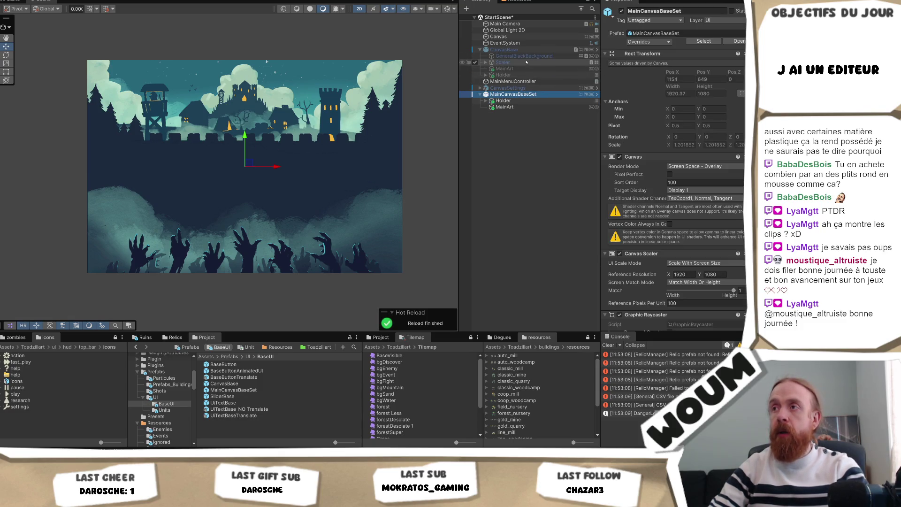
key("ctrl+z")
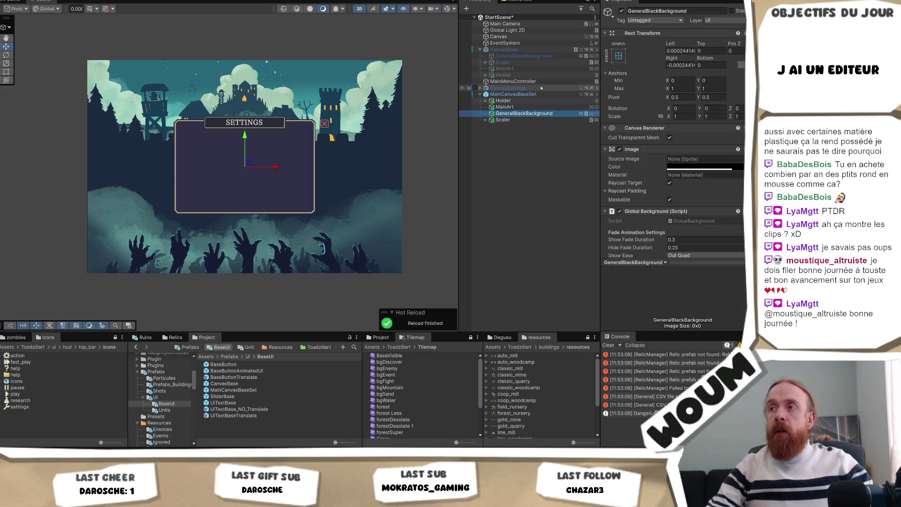
key("ctrl+z")
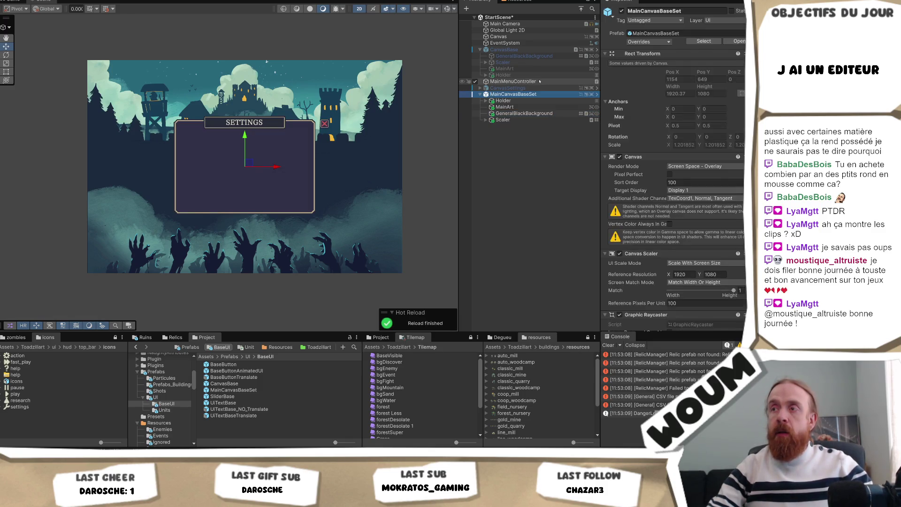
key("ctrl+z")
Delete all four copied children Holder, MainArt, GeneralBlackBackground and Scaler from MainCanvasBaseSet
left_click(524, 100)
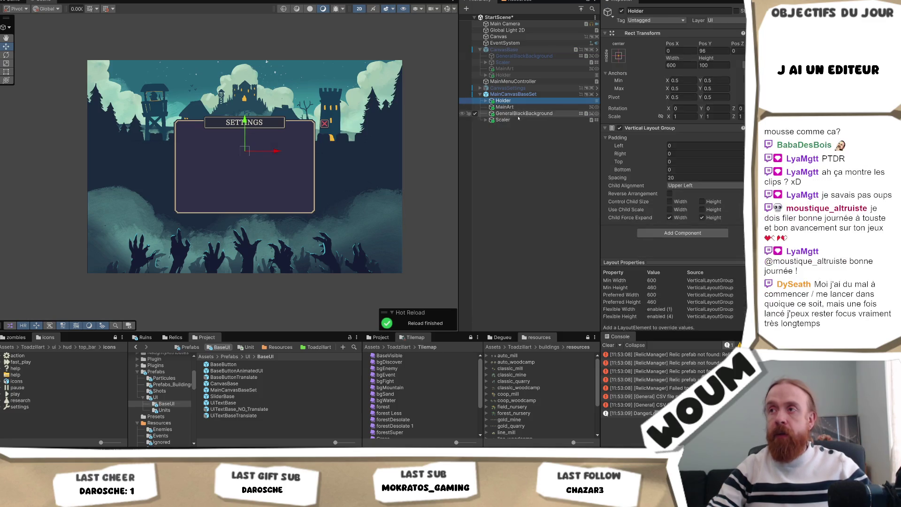
left_click(521, 114, "shift")
left_click(520, 120, "shift")
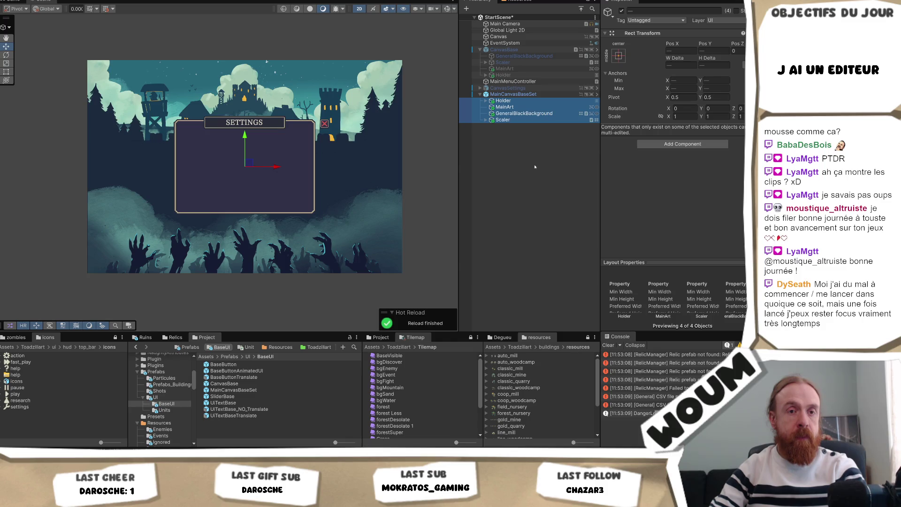
key("Delete")
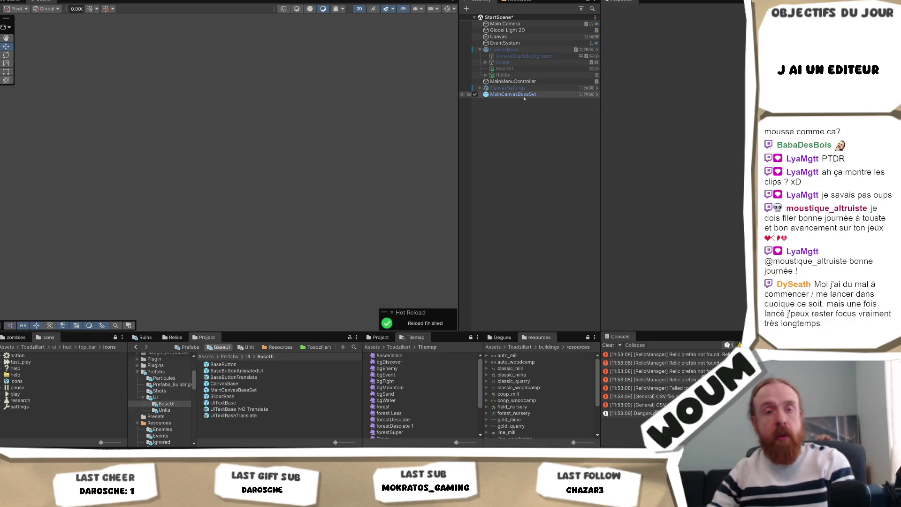
Move MainArt and Holder from CanvasBase into MainCanvasBaseSet and check the Game view
left_click(525, 69)
left_click(514, 75, "ctrl")
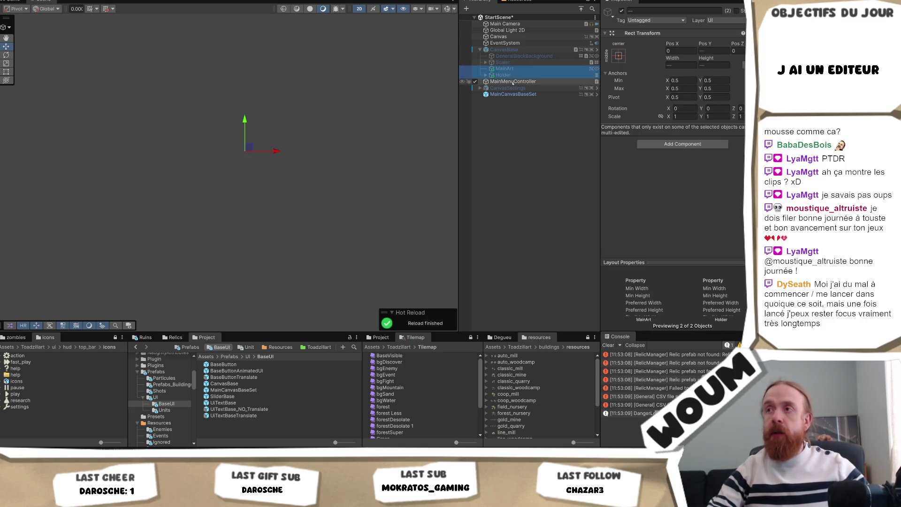
left_click_drag(516, 99, 515, 95)
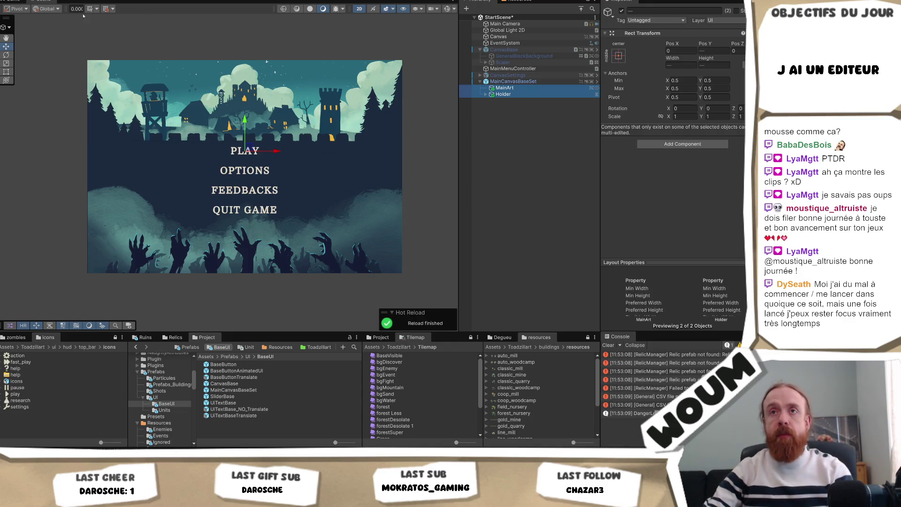
key("ctrl+2")
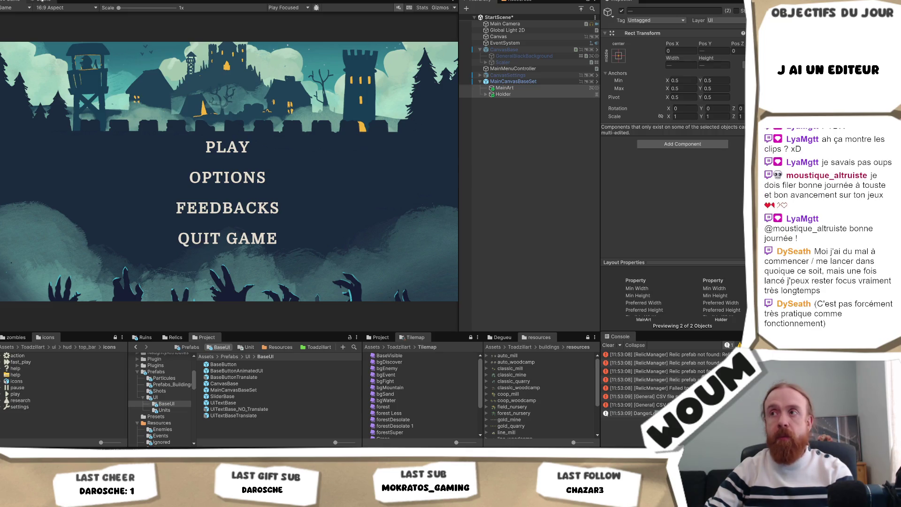
Expand CanvasBase's Scaler and delete the CanvasBase object from the scene
left_click(504, 62)
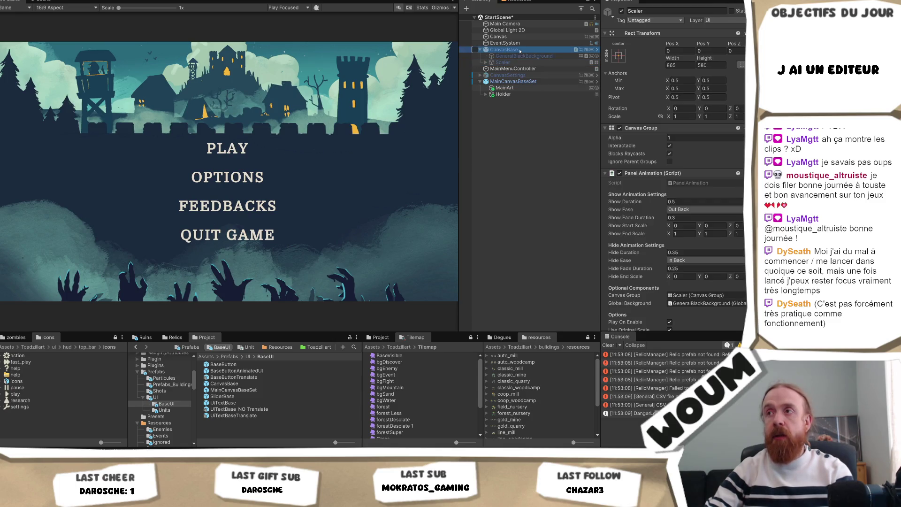
left_click(490, 62)
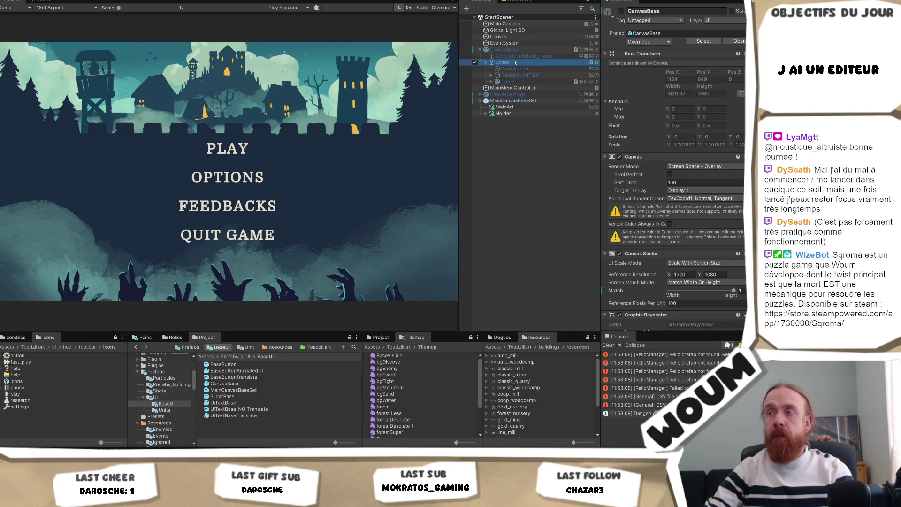
key("Delete")
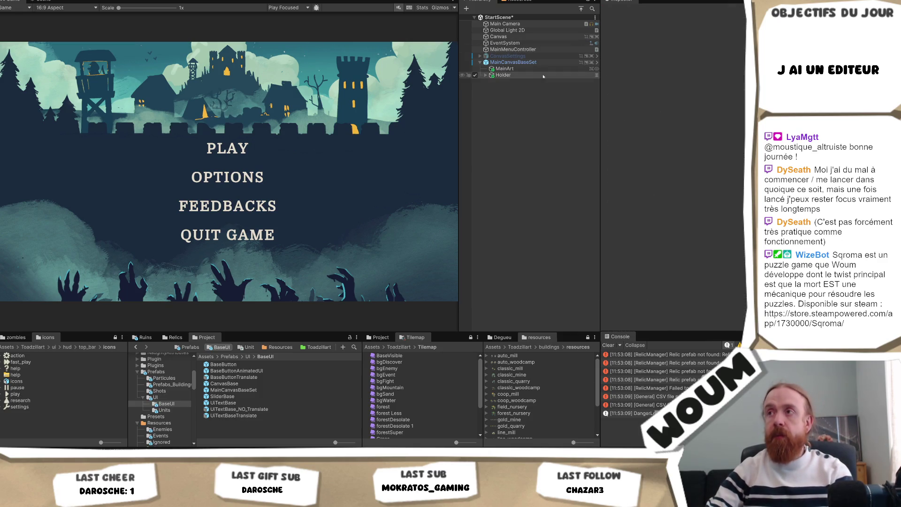
Activate CanvasSettings so the Settings panel shows and review its GeneralBlackBackground child
left_click(514, 49)
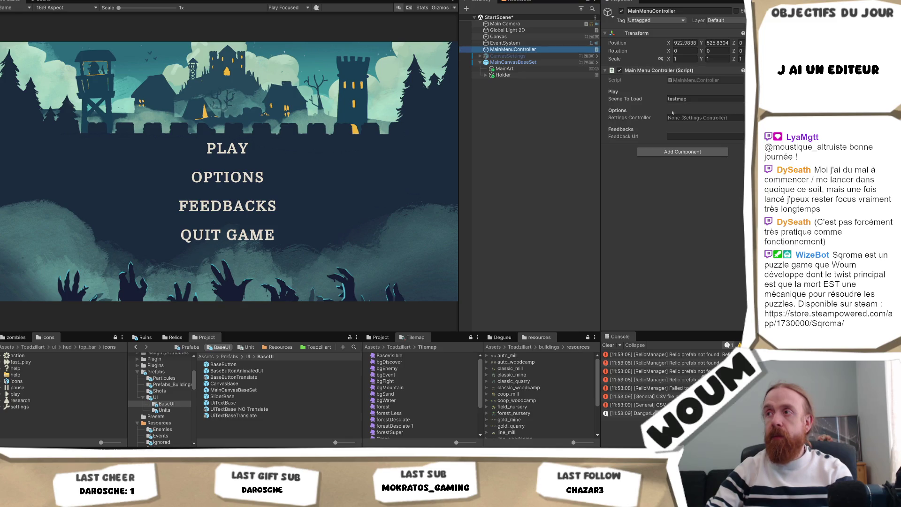
left_click(507, 56)
left_click(618, 12)
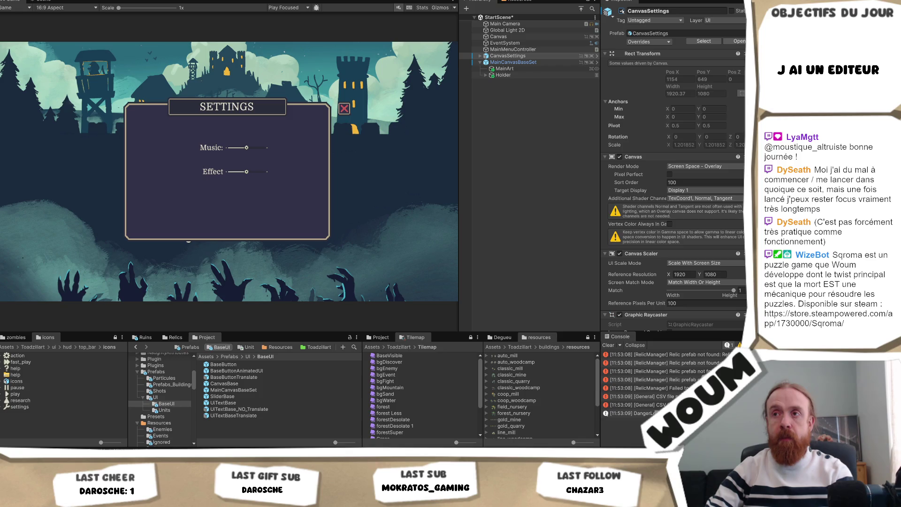
left_click(482, 55)
left_click(522, 63)
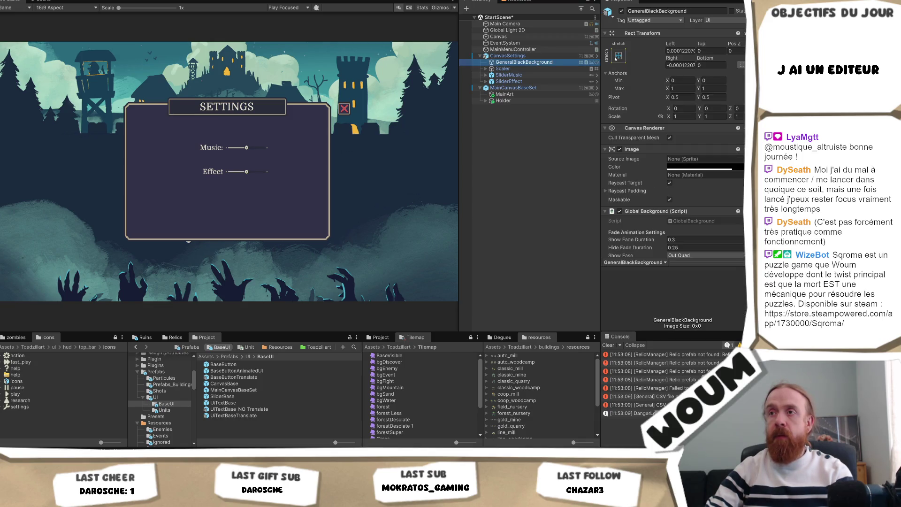
scroll(610, 60, "down", 3)
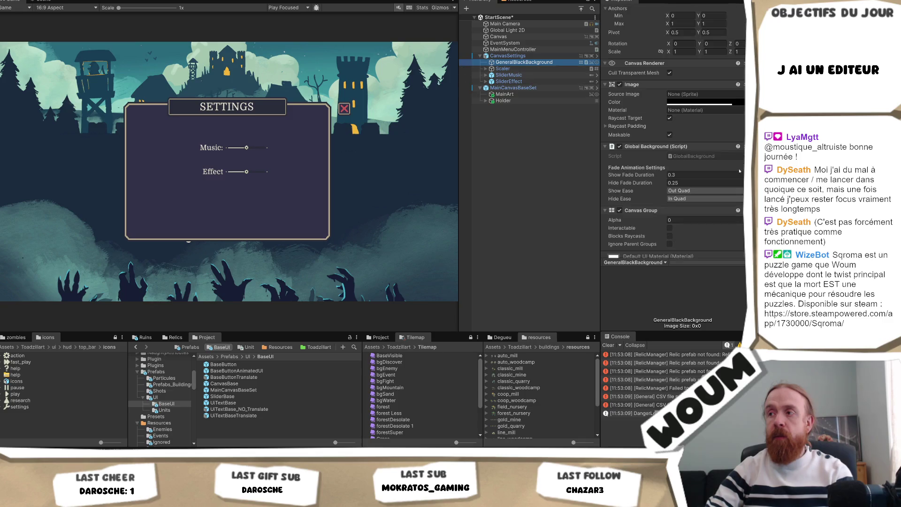
scroll(610, 60, "down", 2)
left_click(508, 56)
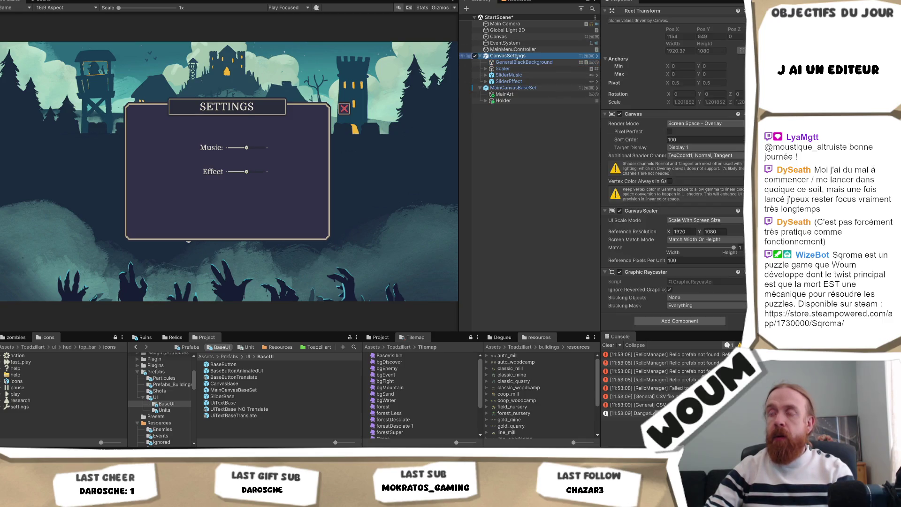
left_click(684, 322)
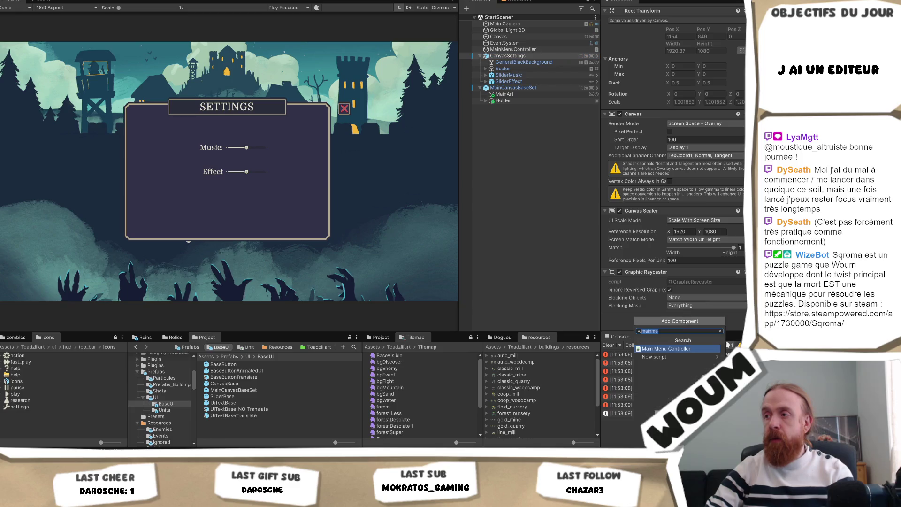
type("canvas")
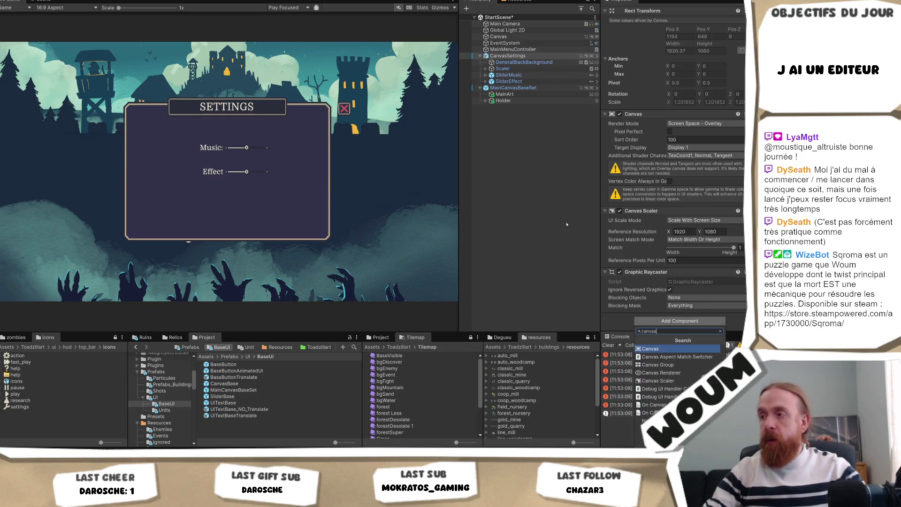
key("Down")
key("Down")
key("Return")
scroll(698, 273, "down", 2)
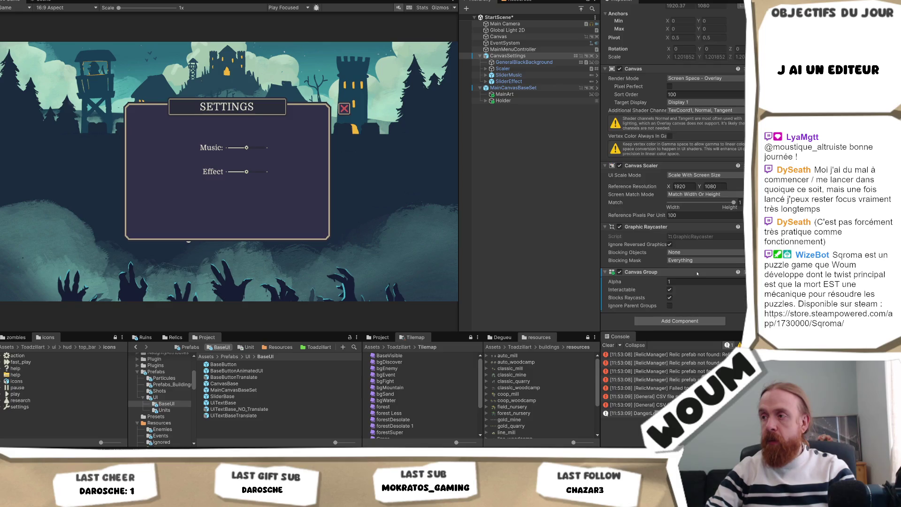
key("ctrl+z")
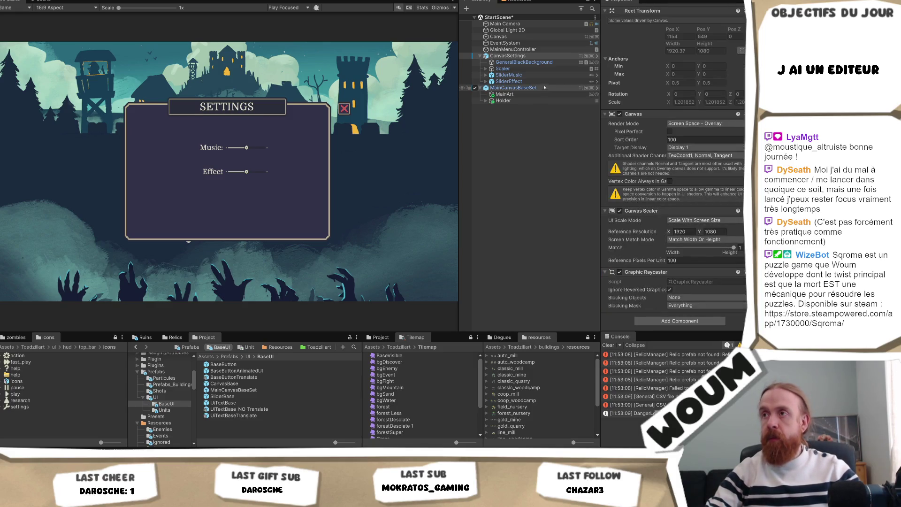
left_click(499, 55)
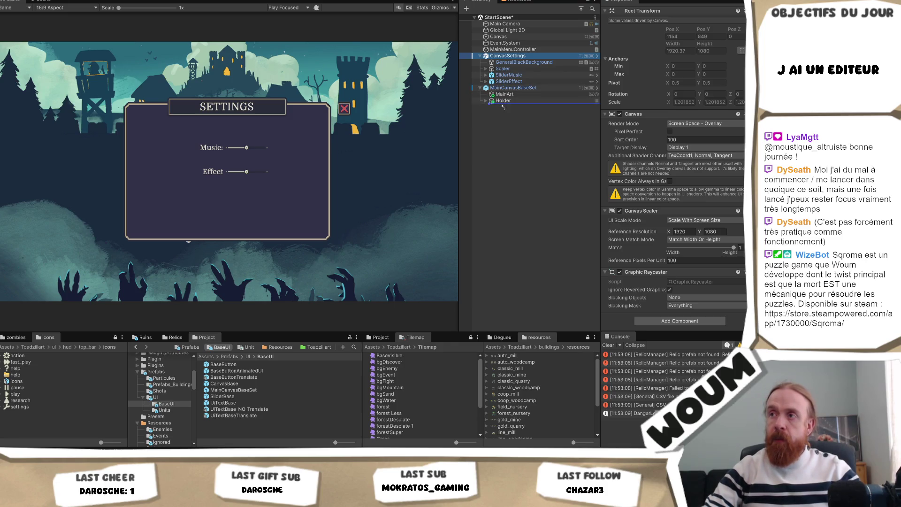
Drag CanvasSettings below MainCanvasBaseSet and review GeneralBlackBackground, Scaler and its canvas settings
left_click_drag(503, 106, 502, 104)
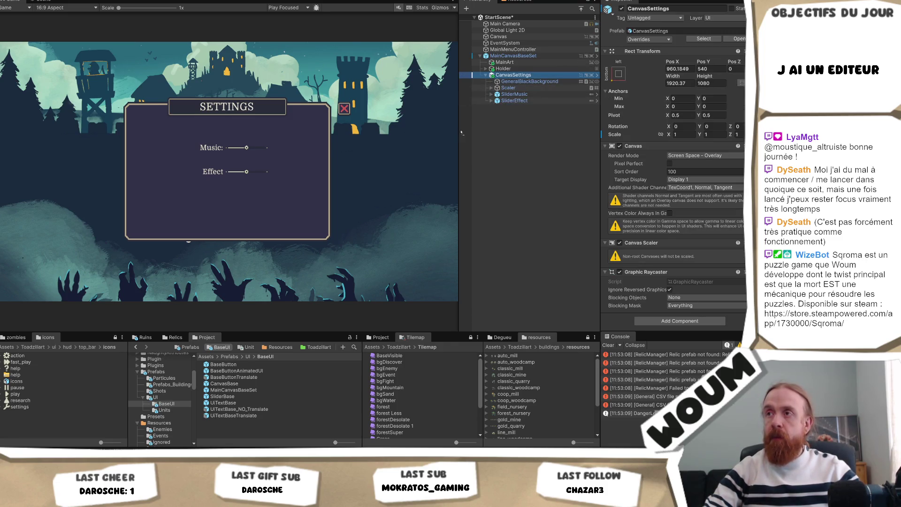
left_click(509, 83)
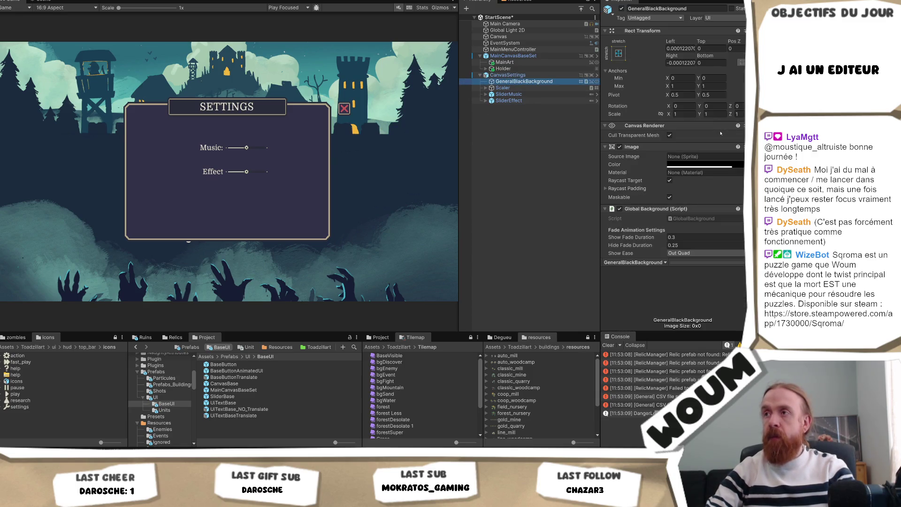
key("Down")
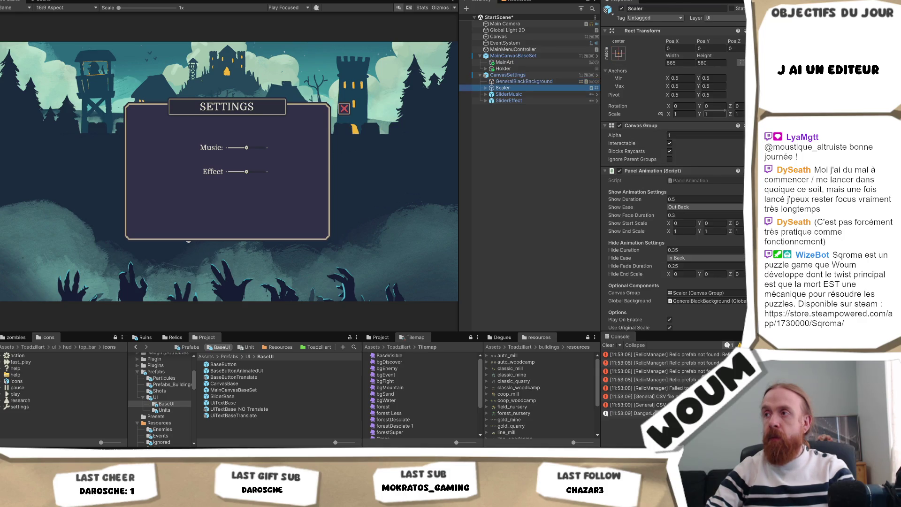
scroll(718, 118, "down", 1)
scroll(719, 119, "down", 3)
scroll(719, 118, "down", 1)
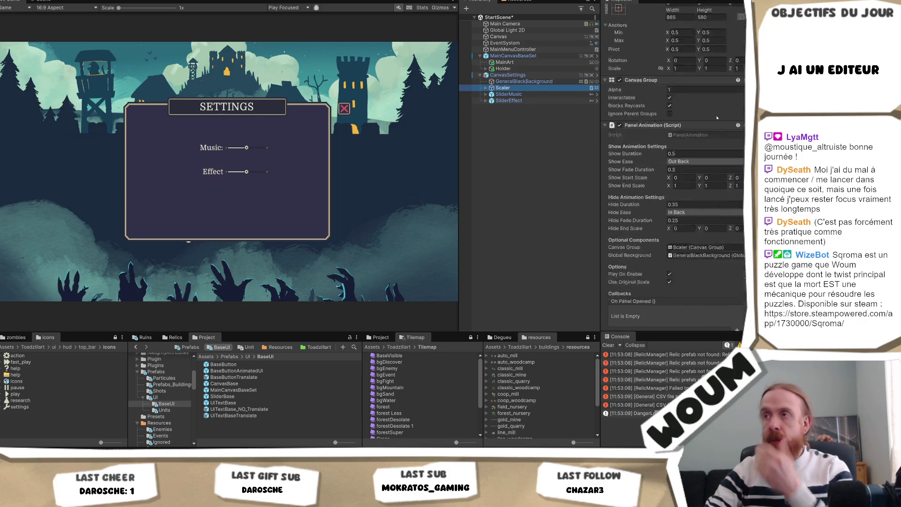
left_click(541, 75)
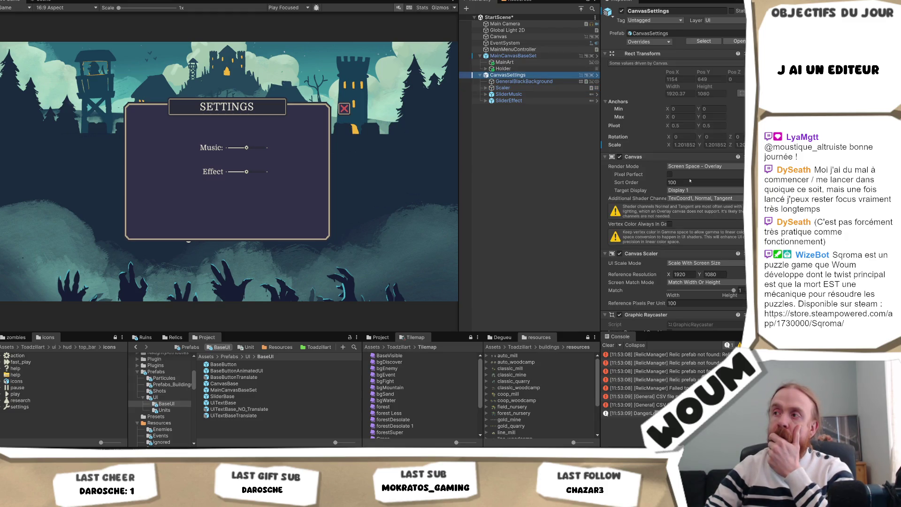
Set the CanvasSettings canvas Sort Order to 500 so it draws above other canvases
left_click(694, 182)
type("200")
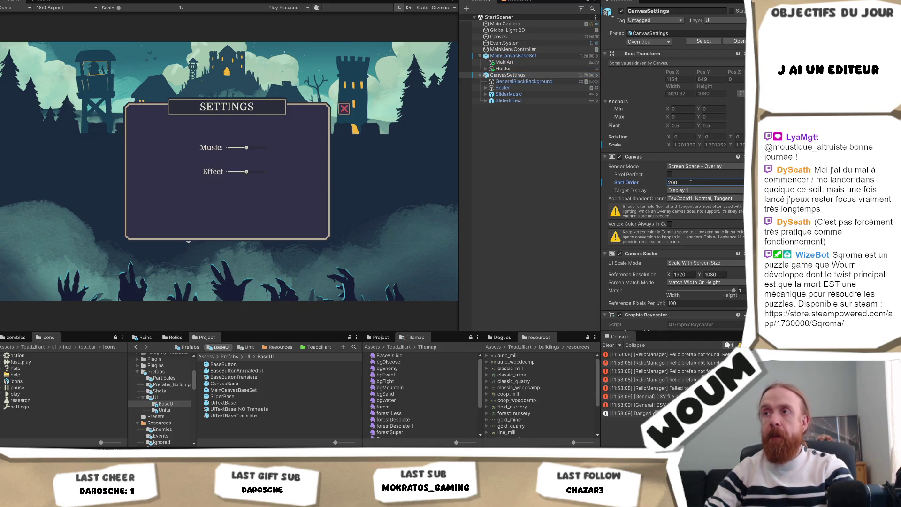
left_click(525, 82)
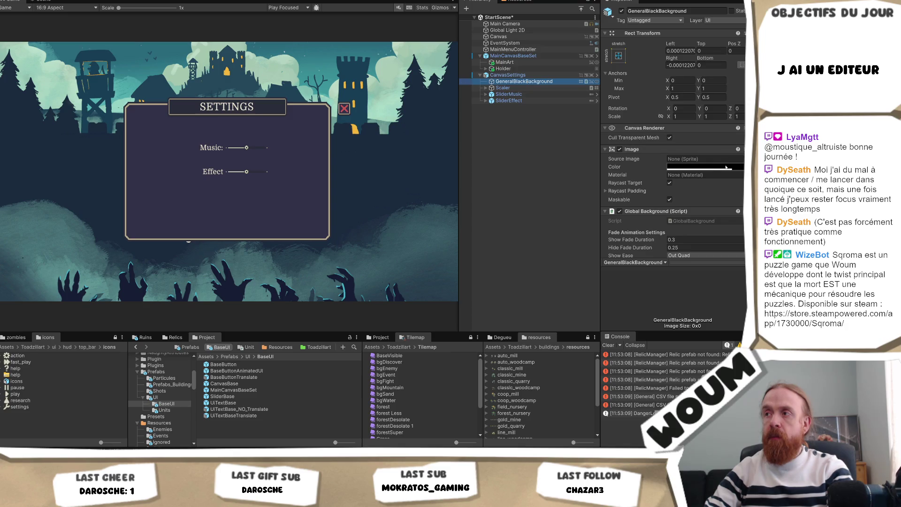
left_click(525, 74)
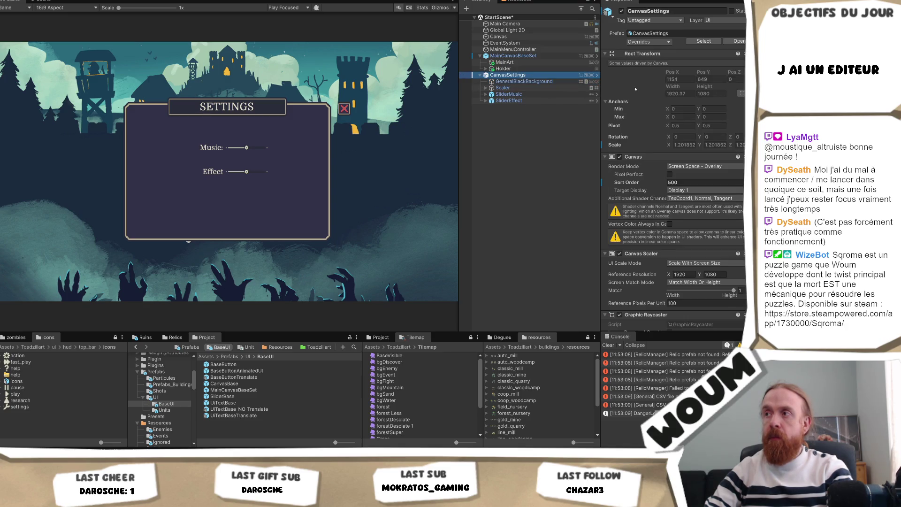
left_click(525, 83)
Stretch GeneralBlackBackground to fill its parent with the stretch-stretch anchor preset
left_click(618, 55)
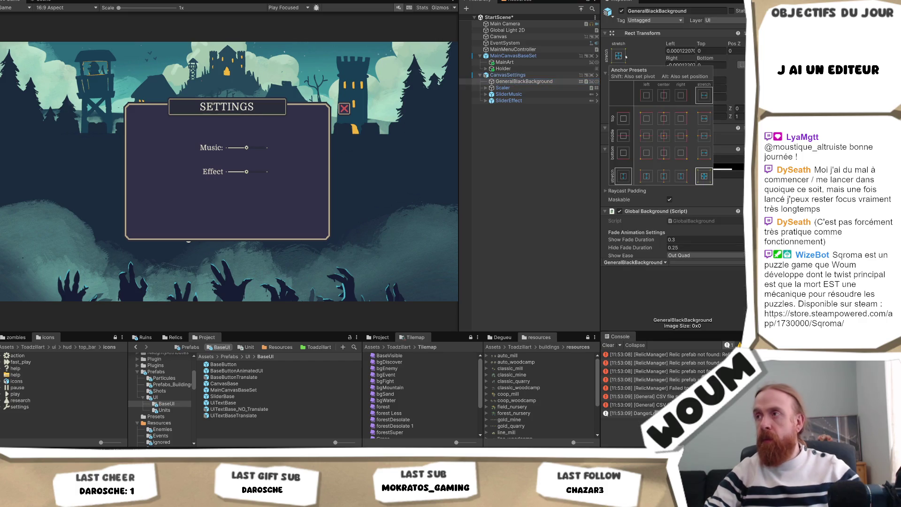
left_click(698, 180, "alt")
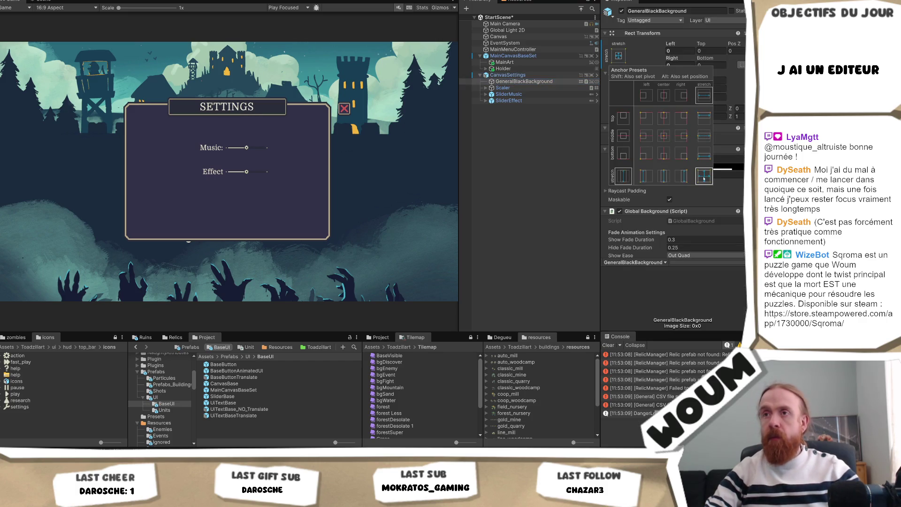
left_click(531, 154)
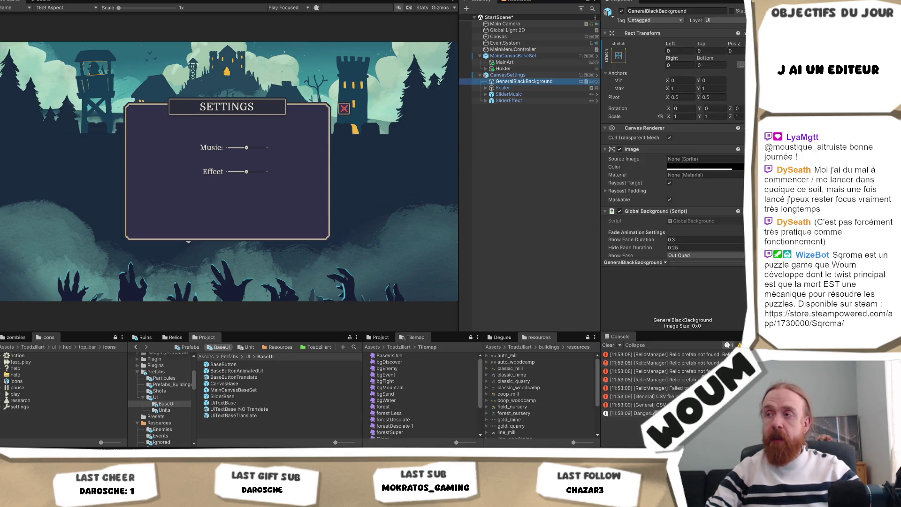
scroll(135, 431, "up", 5)
scroll(159, 408, "up", 5)
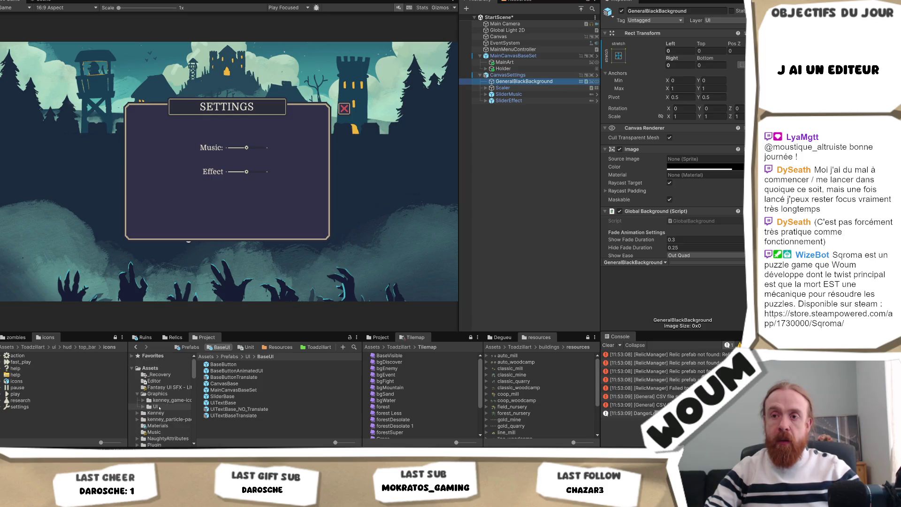
scroll(161, 410, "down", 3)
scroll(161, 411, "down", 3)
scroll(162, 416, "down", 3)
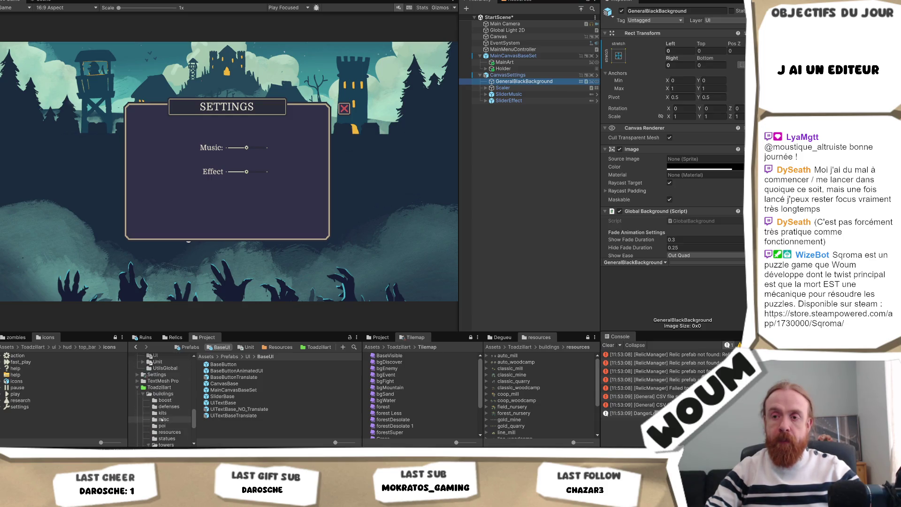
scroll(162, 420, "down", 3)
left_click(738, 159)
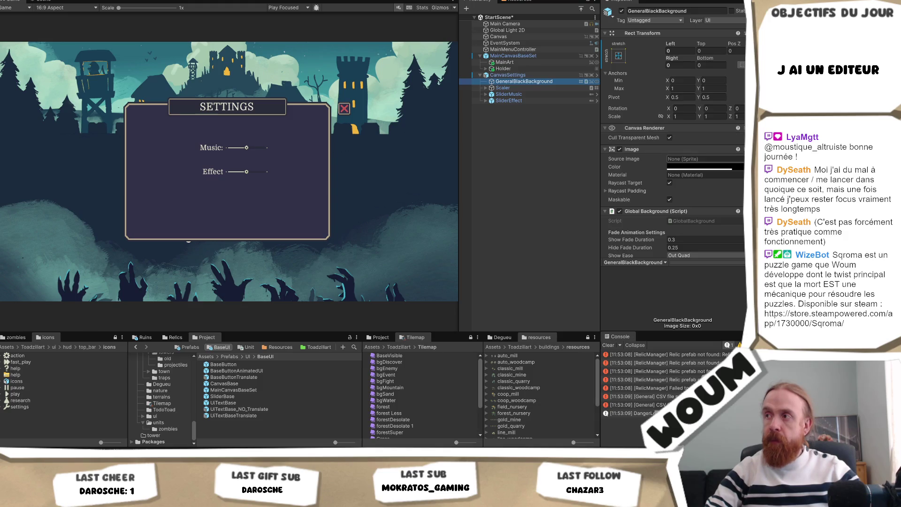
type("vierge")
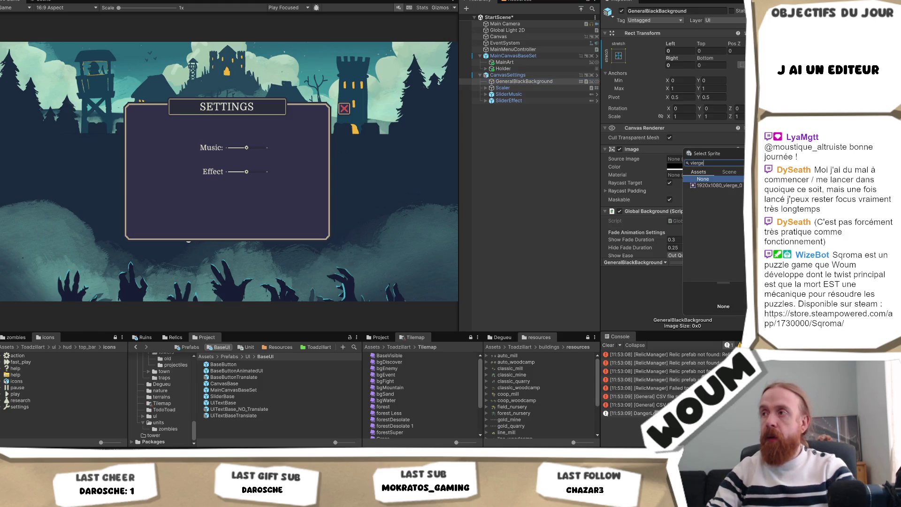
Confirm the 1920x1080_vierge_0 sprite for GeneralBlackBackground and deactivate MainCanvasBaseSet
key("Return")
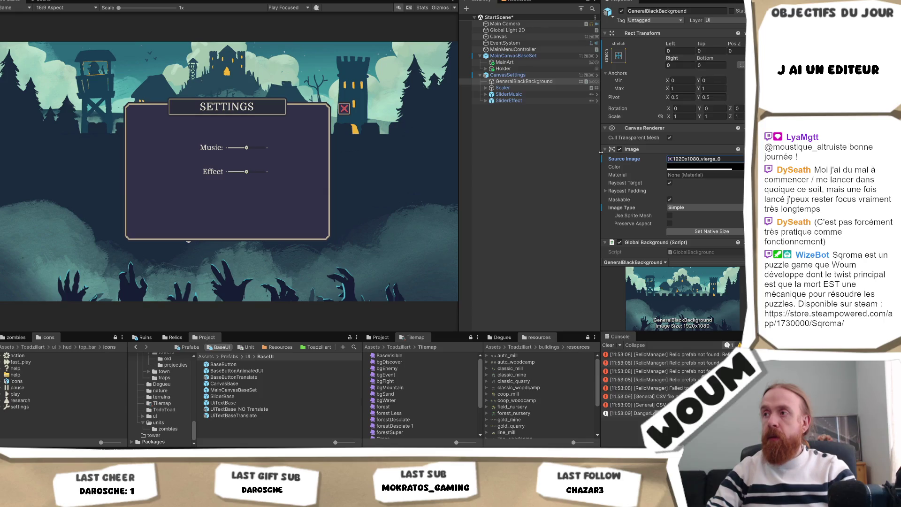
mouse_move(508, 75)
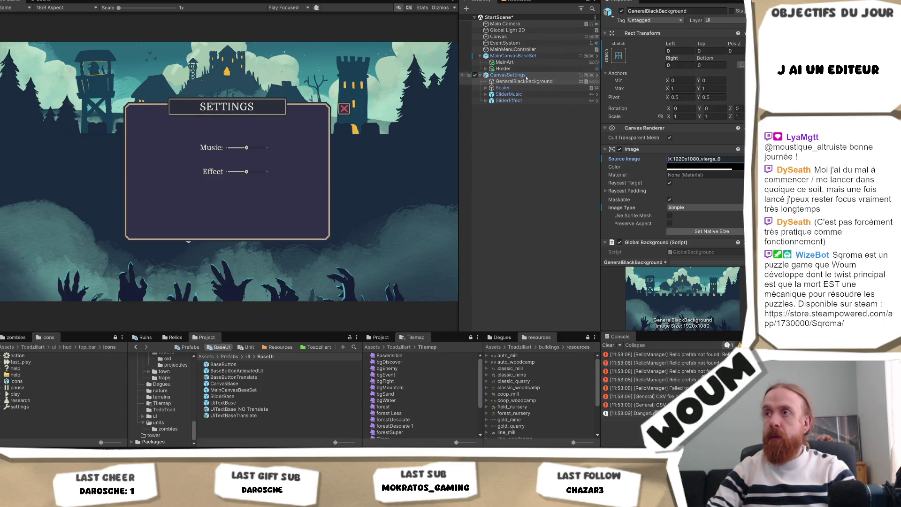
left_click(527, 76)
left_click(514, 55)
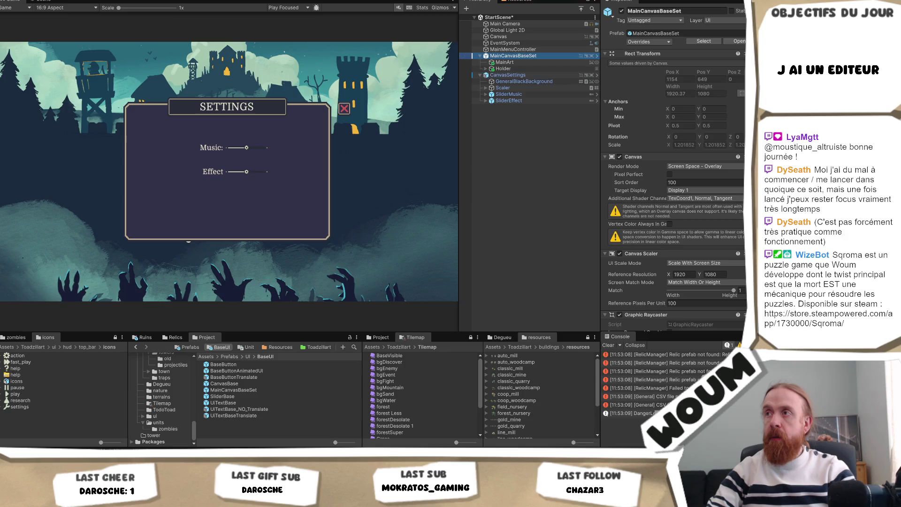
left_click(619, 12)
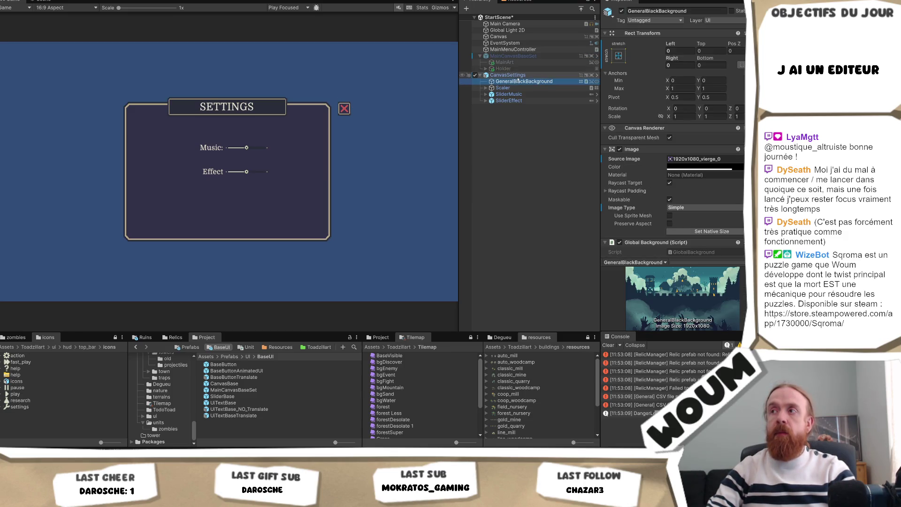
left_click(518, 76)
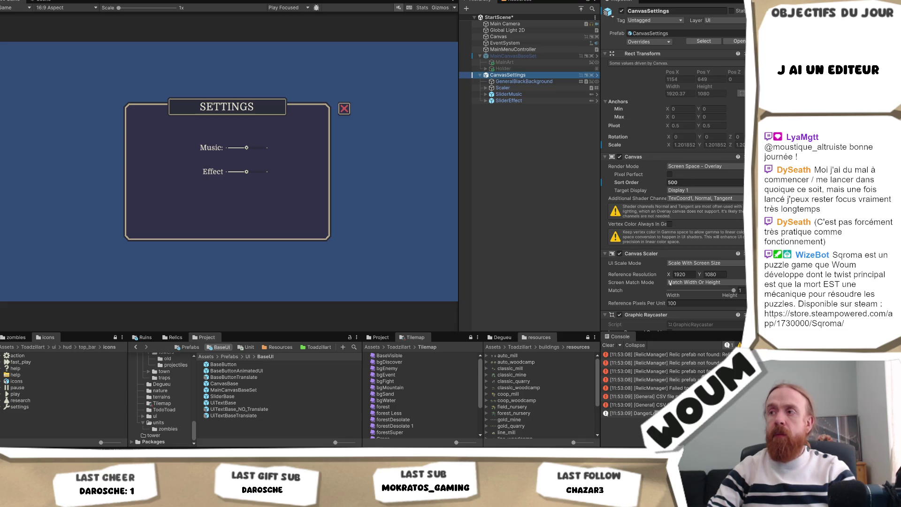
Scale the settings canvas by width only and set GeneralBlackBackground's Canvas Group alpha to 1
mouse_move(735, 290)
left_mouse_down()
mouse_move(641, 294)
mouse_move(735, 290)
left_mouse_up()
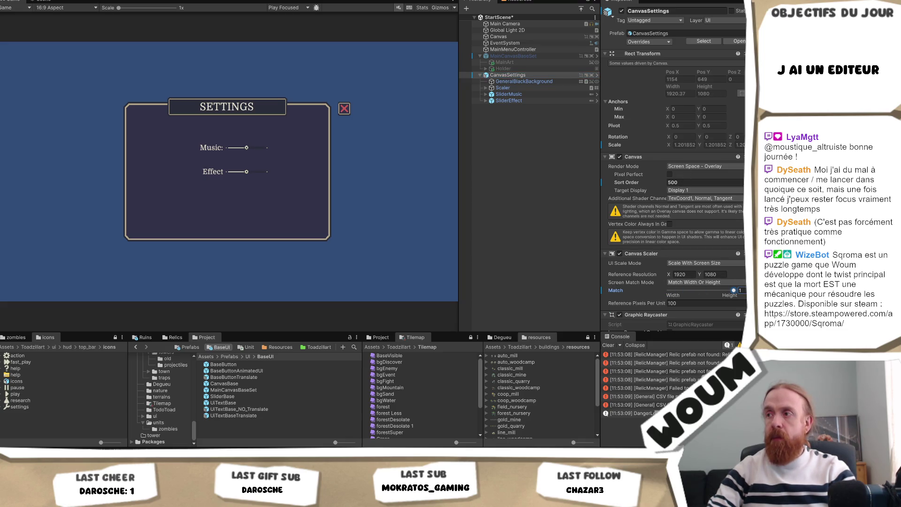
left_click(521, 82)
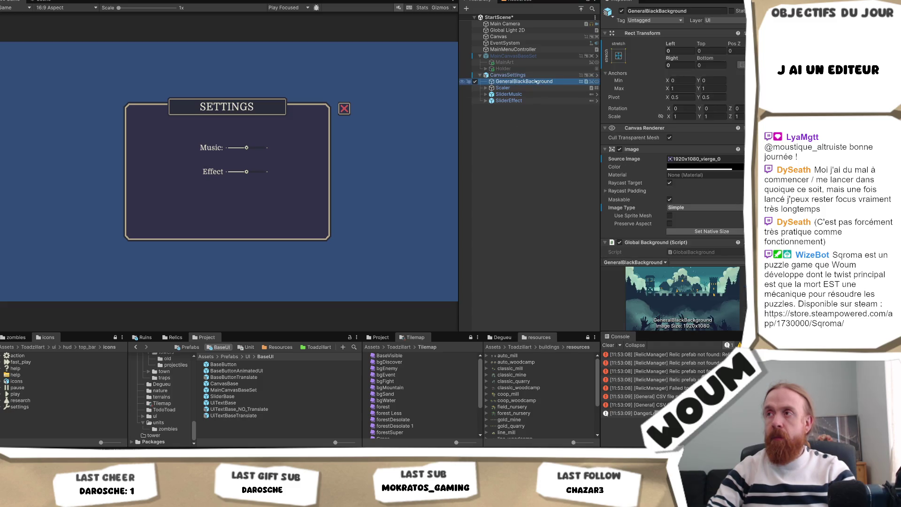
scroll(674, 130, "down", 2)
scroll(673, 129, "down", 2)
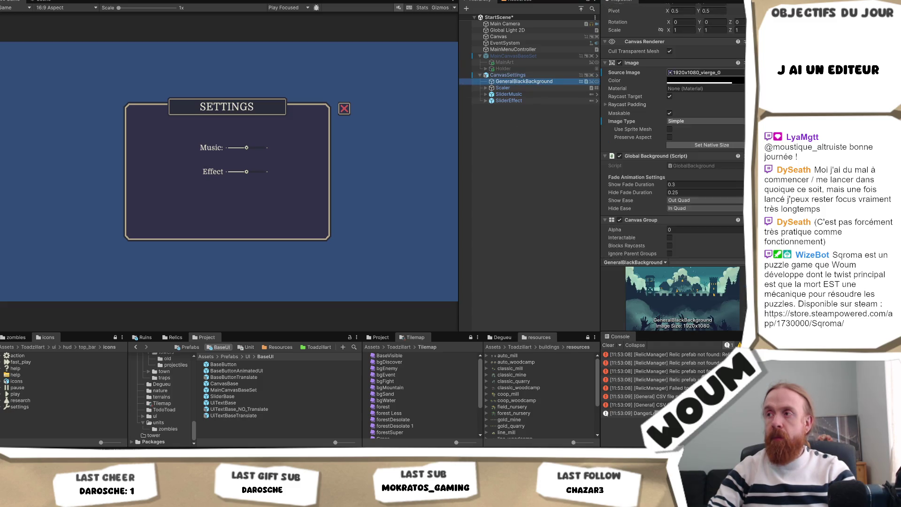
scroll(674, 129, "down", 2)
double_click(676, 181)
type("1")
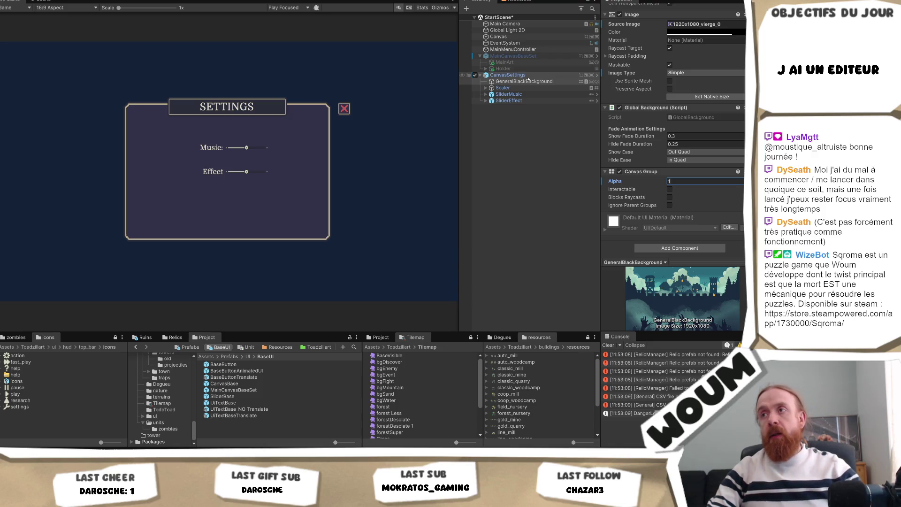
Reactivate MainCanvasBaseSet so the background art shows behind the Settings panel
left_click(528, 76)
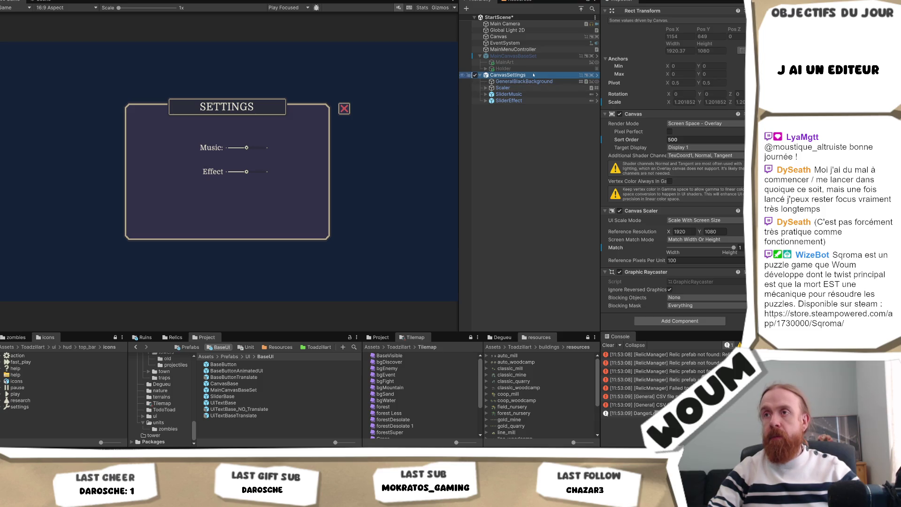
left_click(514, 55)
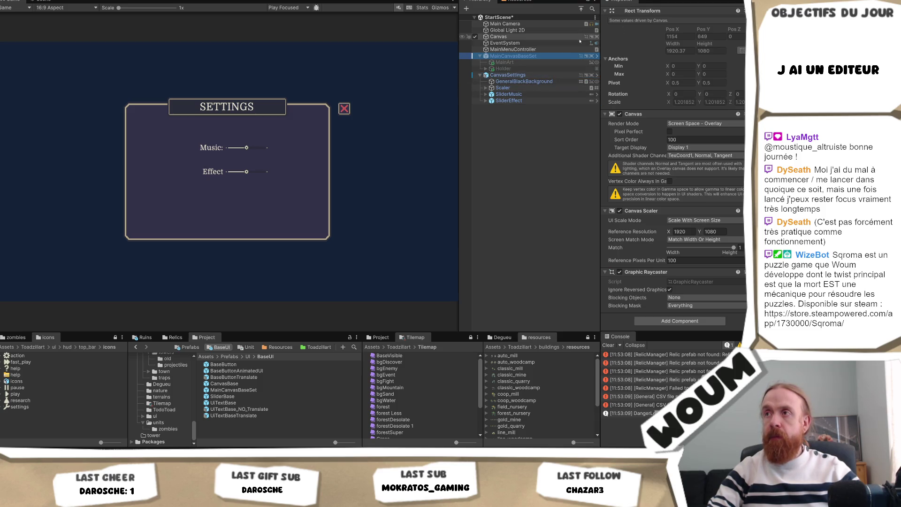
left_click(620, 10)
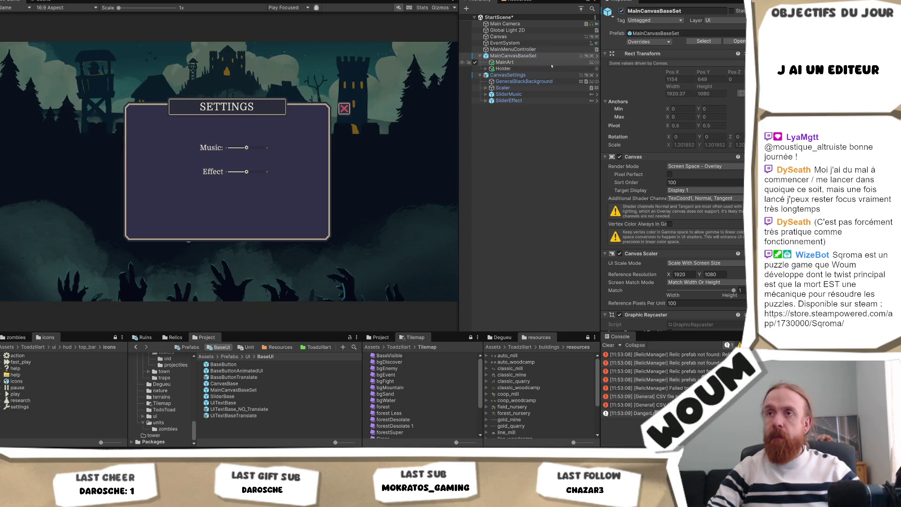
left_click(547, 81)
left_click(522, 75)
left_click(533, 82)
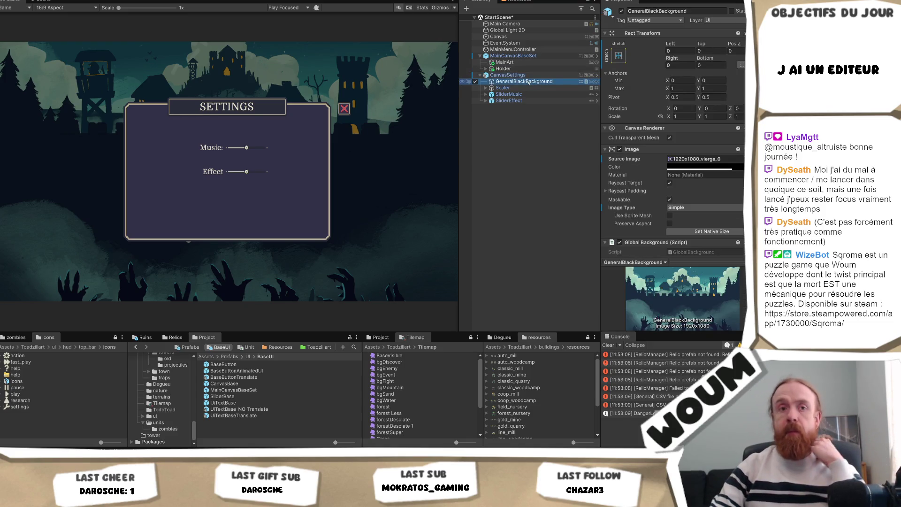
key("alt+Tab")
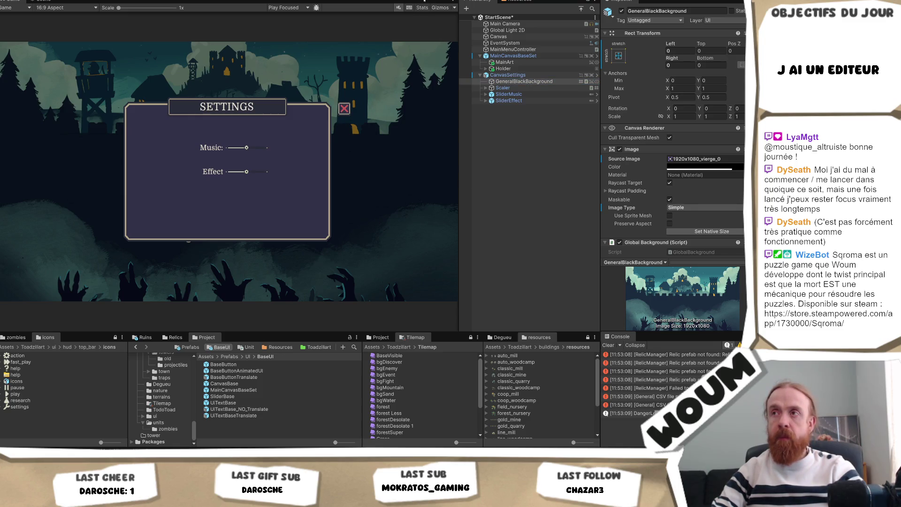
left_click(563, 75)
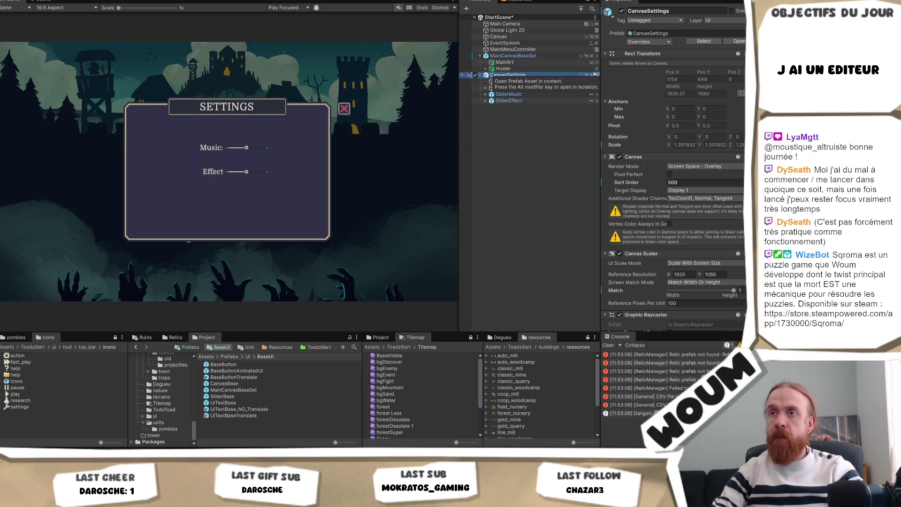
Toggle CanvasSettings off, on and off again to compare the main menu and settings panel
left_click(620, 11)
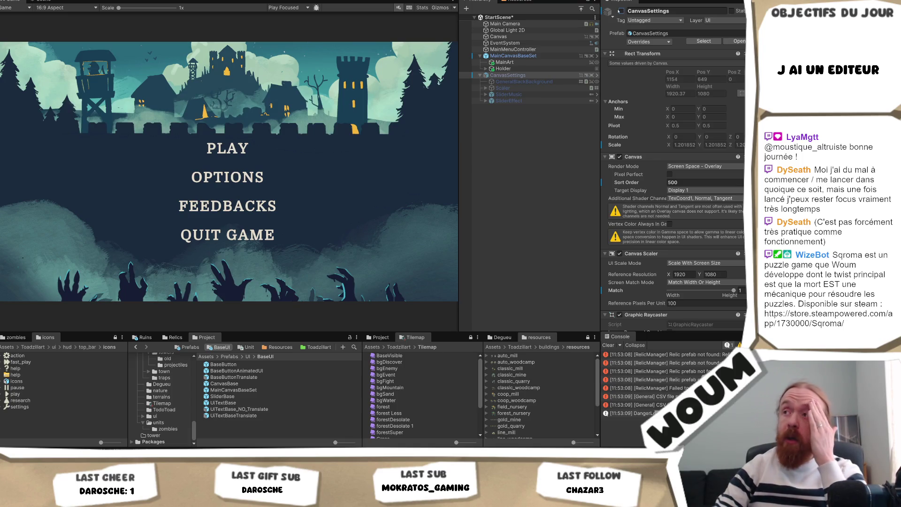
left_click(620, 12)
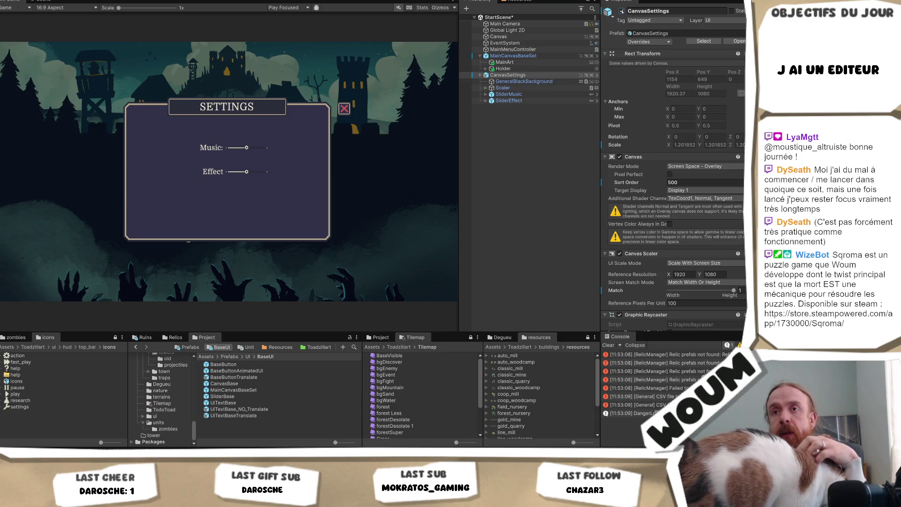
left_click(621, 12)
left_click(523, 56)
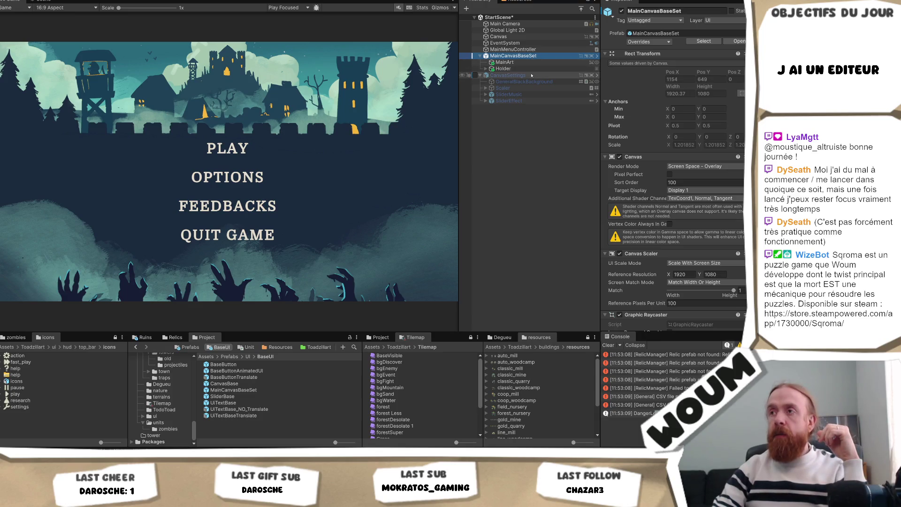
Open the object picker for MainMenuController's Settings Controller field, then dismiss it
left_click(518, 49)
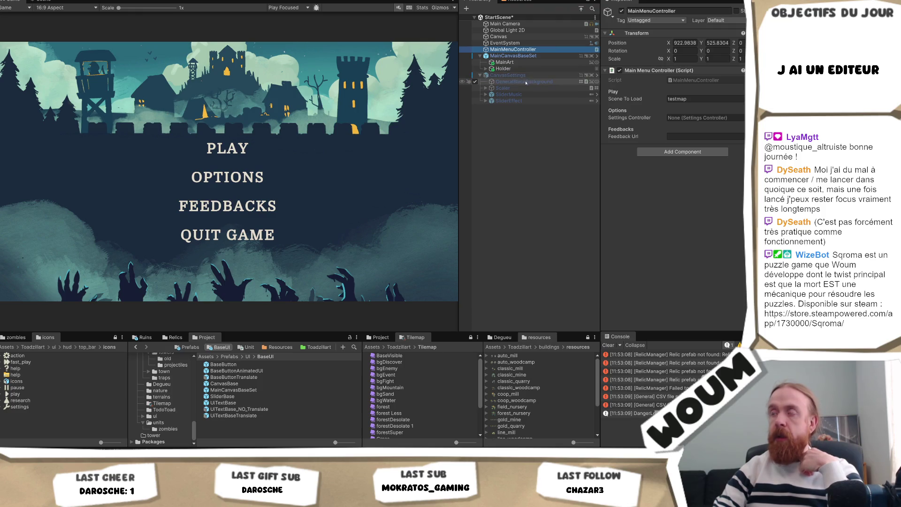
left_click(741, 118)
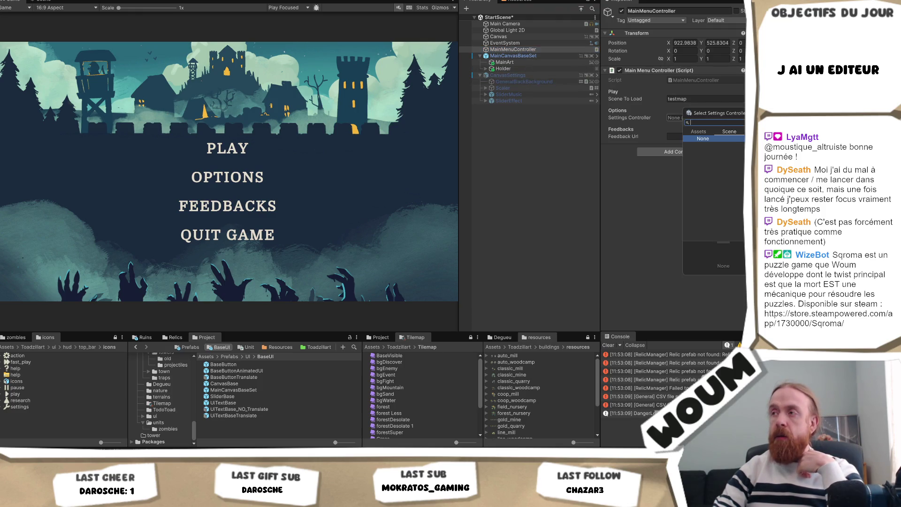
left_click(517, 76)
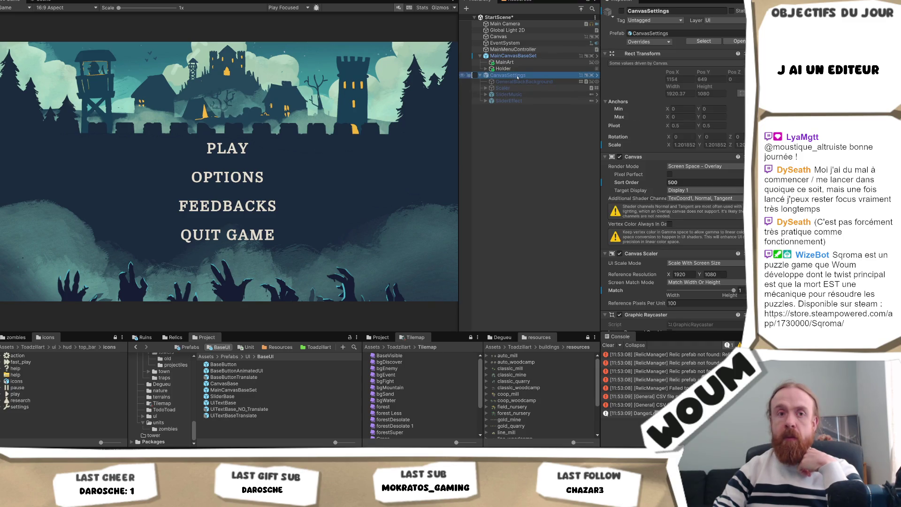
scroll(724, 169, "down", 2)
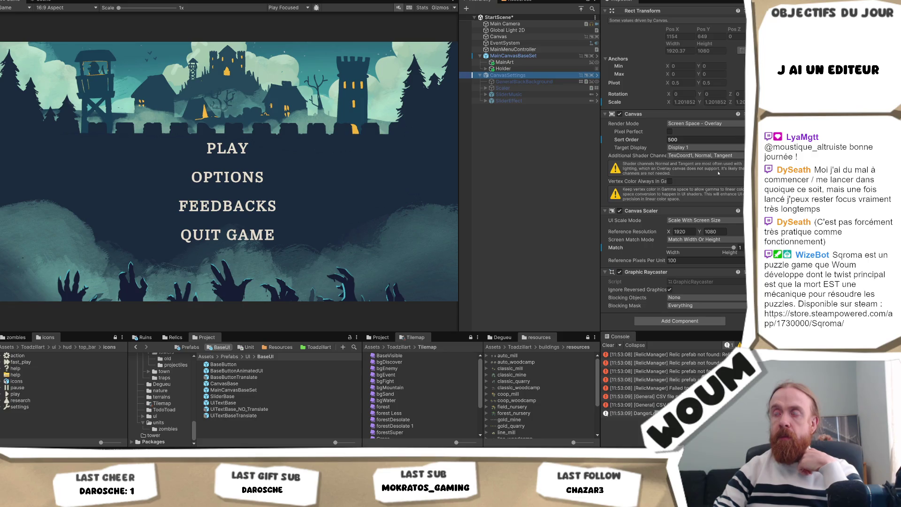
Create an empty object named SettingsController and add the Settings Controller script component
right_click(529, 117)
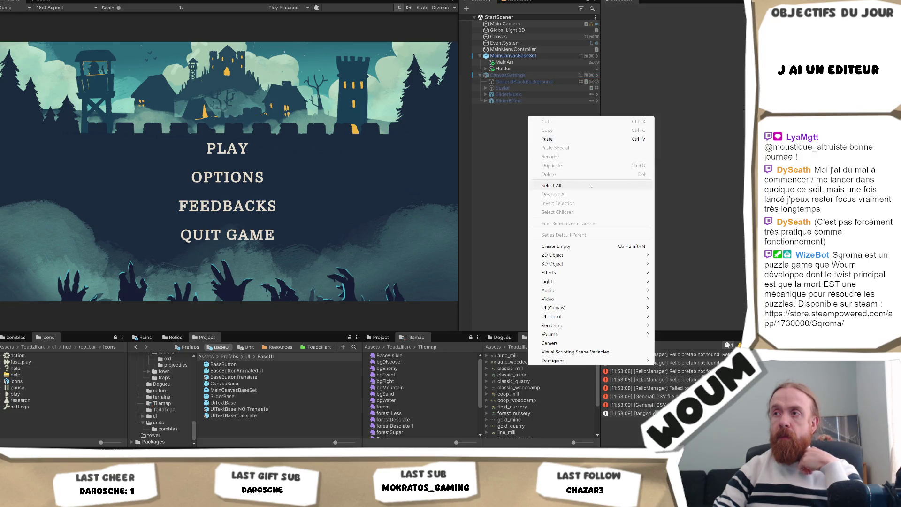
left_click(595, 249)
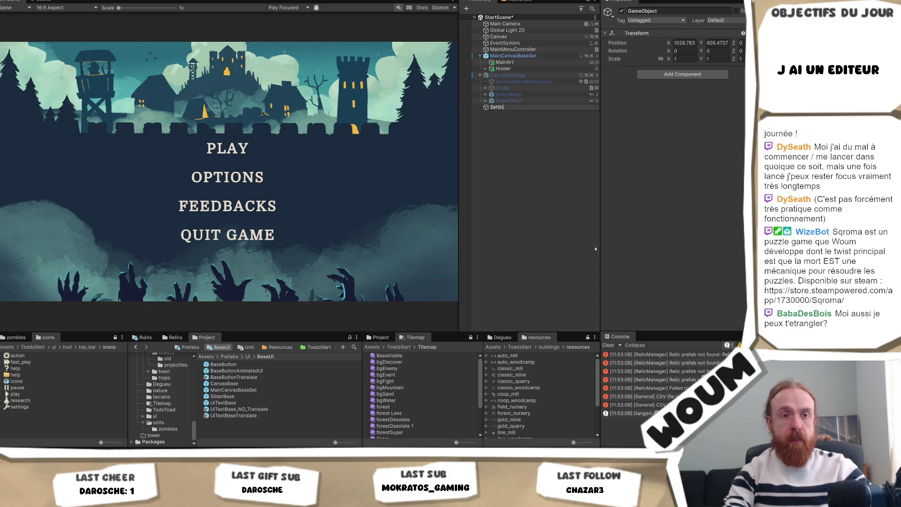
type("gsControlle")
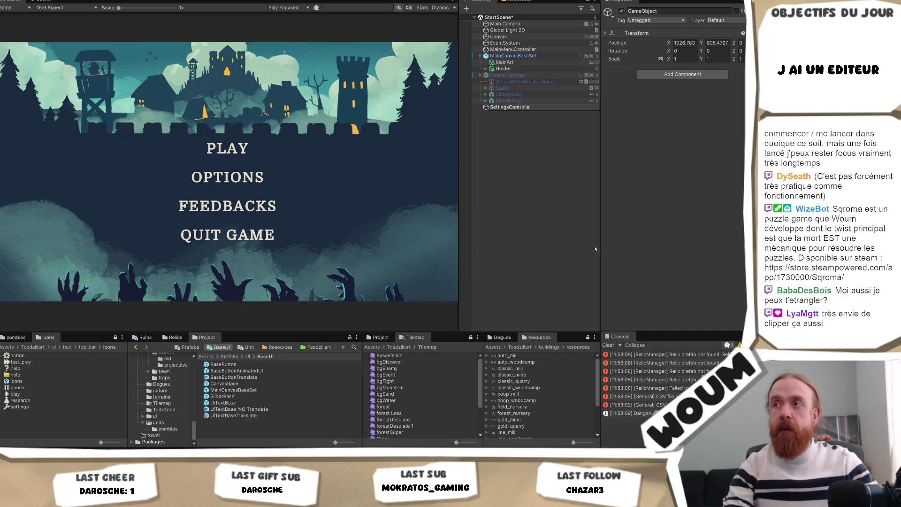
key("Return")
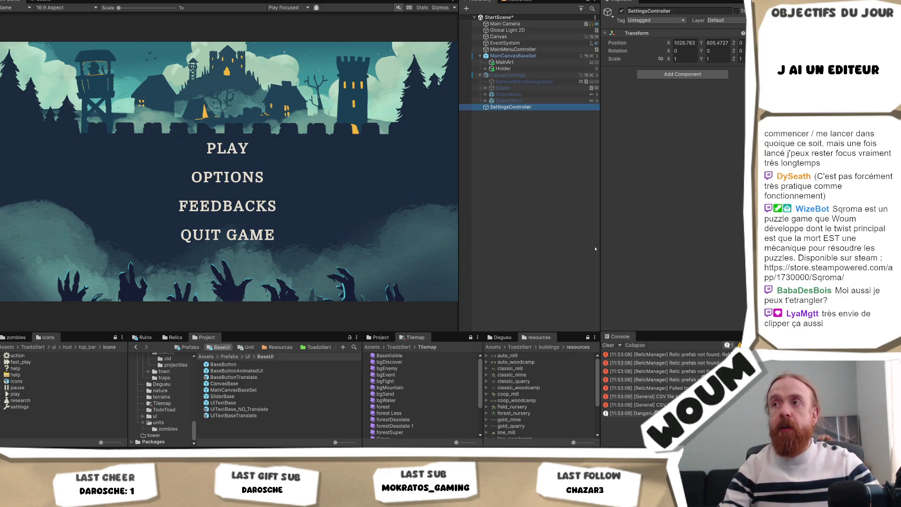
left_click(681, 70)
type("Setti")
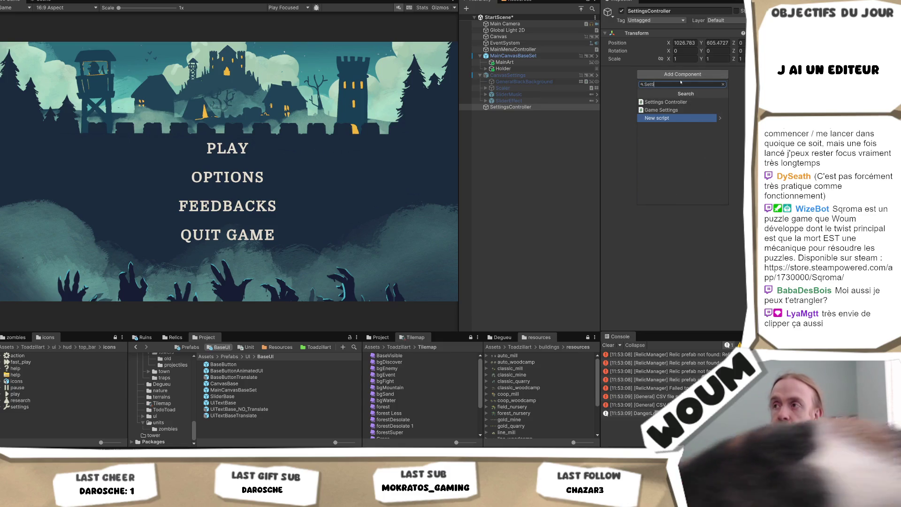
key("Return")
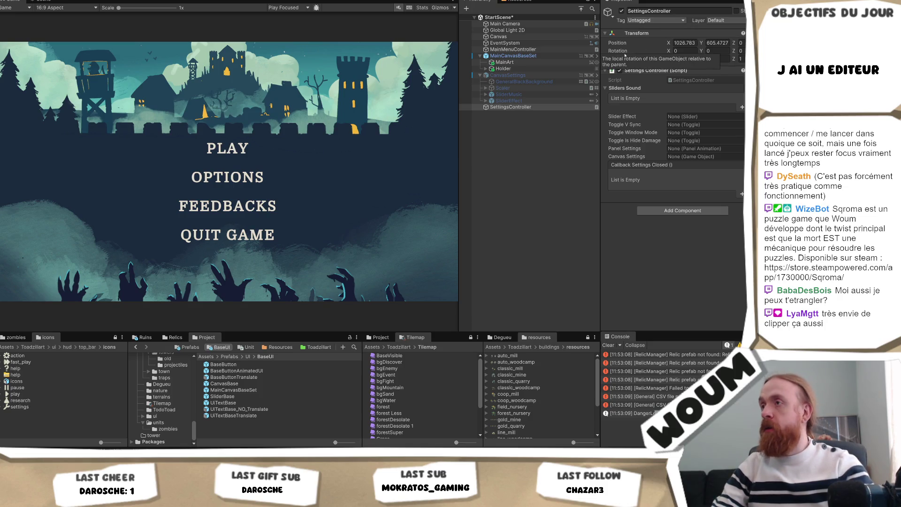
Ping SettingsController's script in the Project window, then inspect the CanvasSettings overlay canvas
left_click(523, 109)
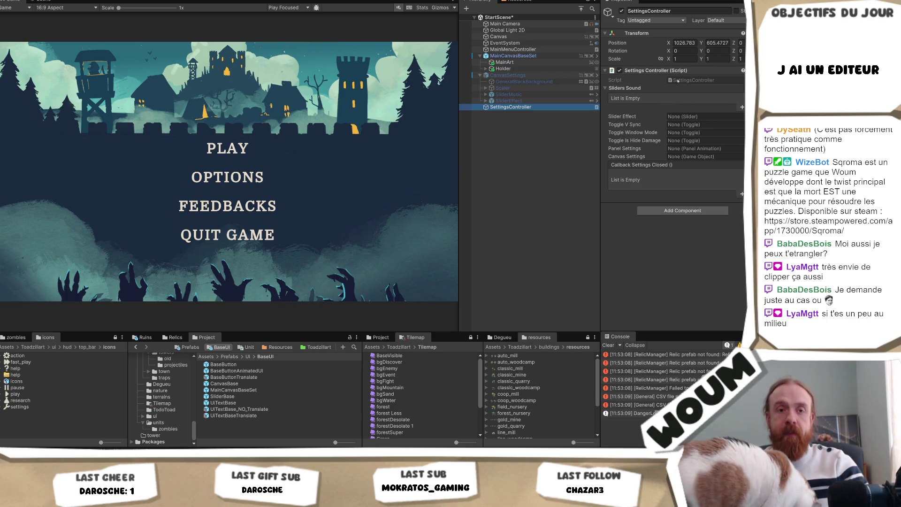
left_click(702, 81)
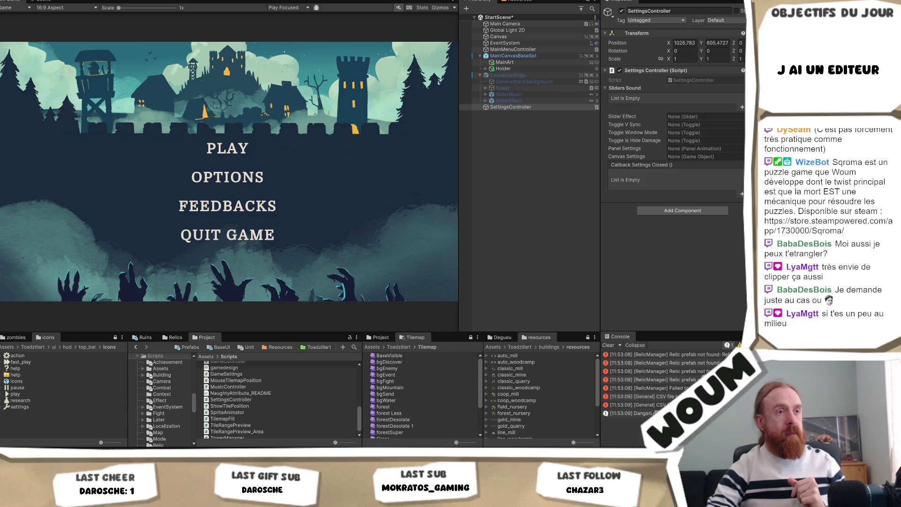
left_click(508, 75)
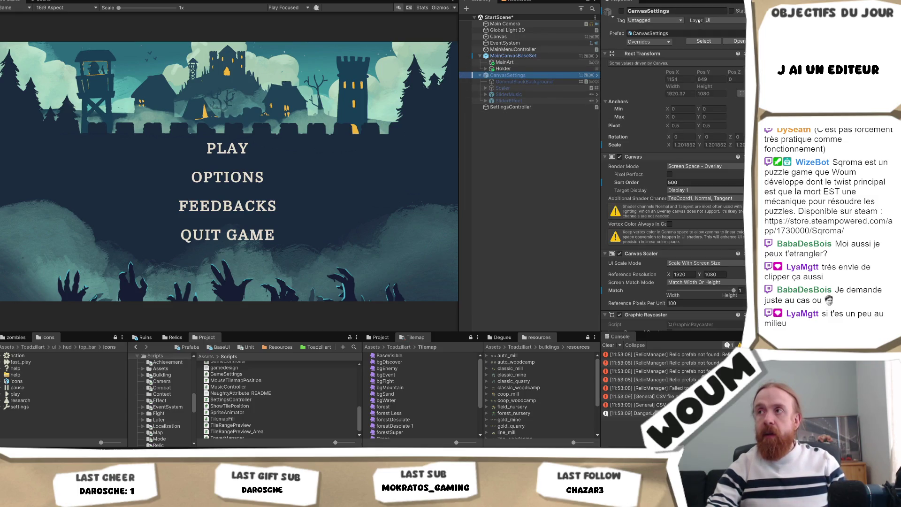
Reactivate CanvasSettings and inspect GeneralBlackBackground, the Scaler panel and its SliderMusic child
left_click(620, 12)
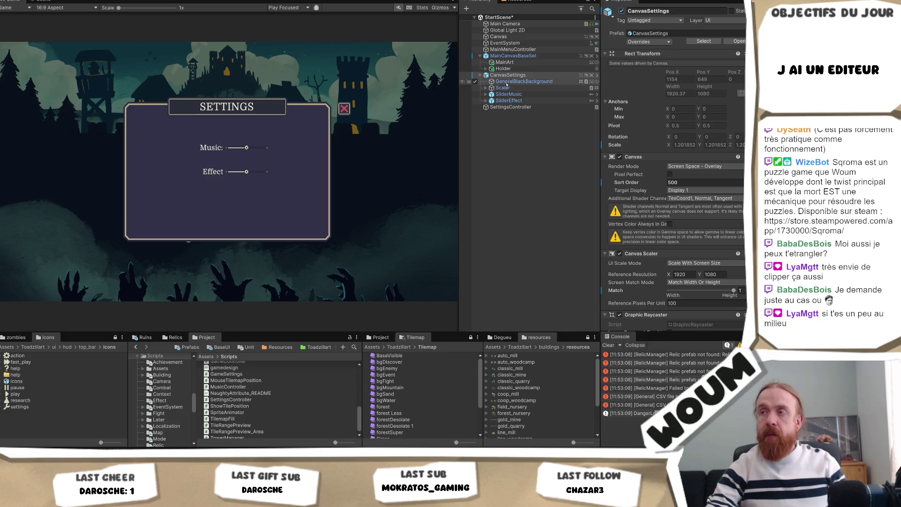
left_click(518, 81)
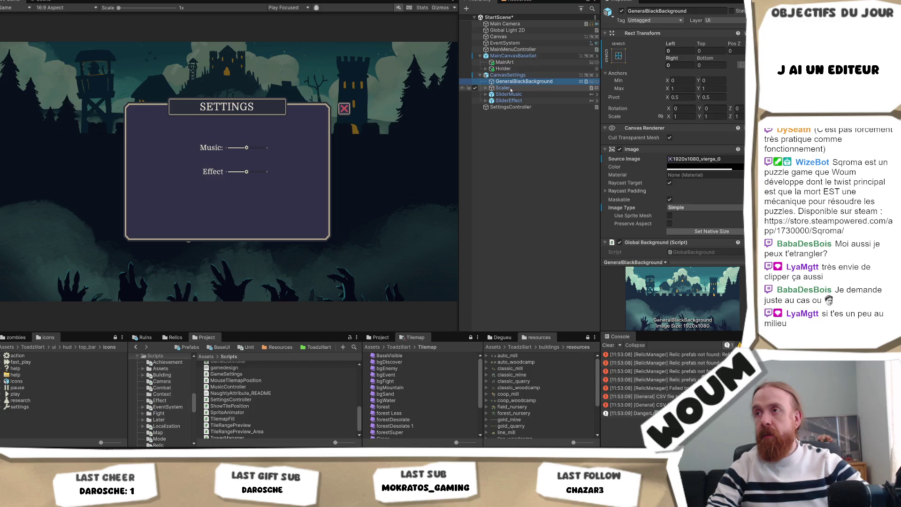
left_click(508, 88)
left_click(486, 88)
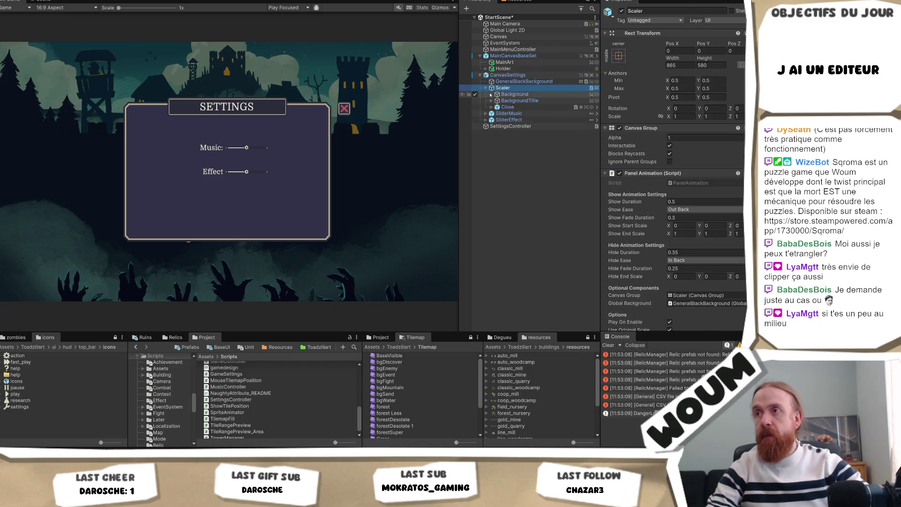
left_click(507, 113)
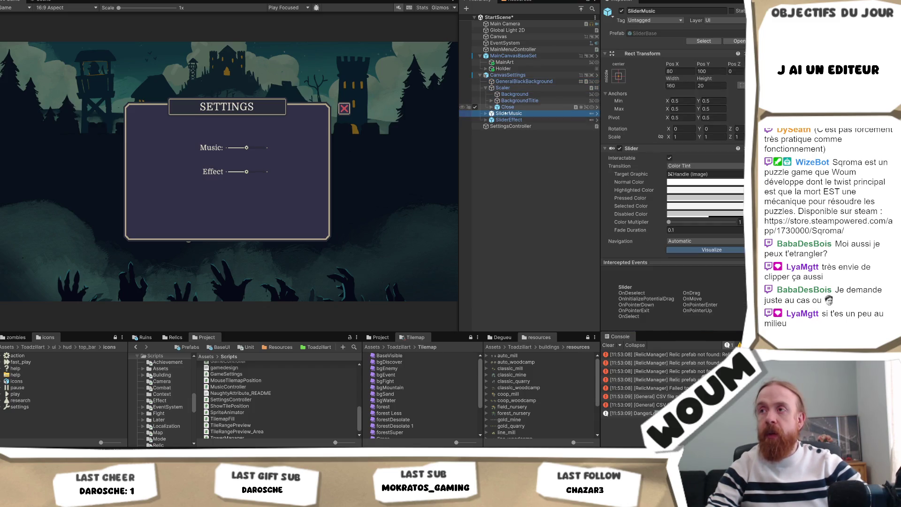
left_click(507, 75)
Edit the CanvasSettings prefab and review Scaler's Close button, both sliders and the root canvas
left_click(739, 41)
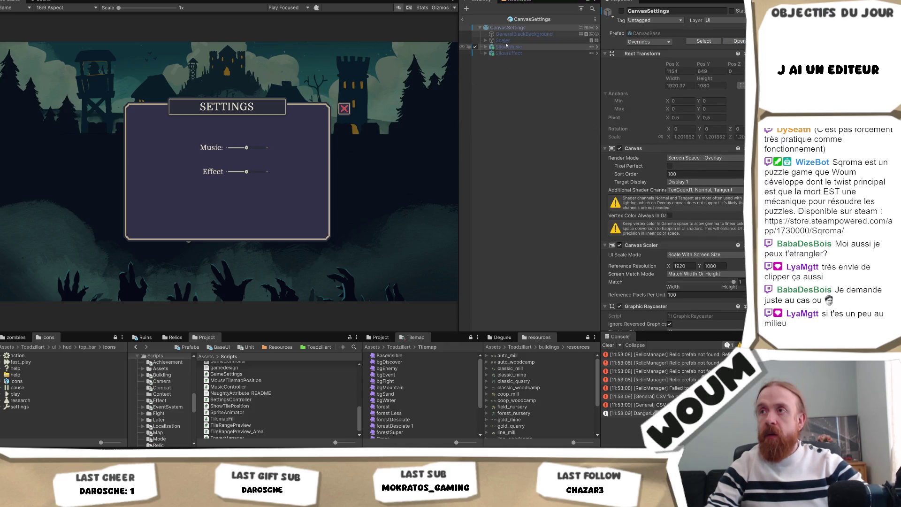
left_click(486, 41)
left_click(516, 59)
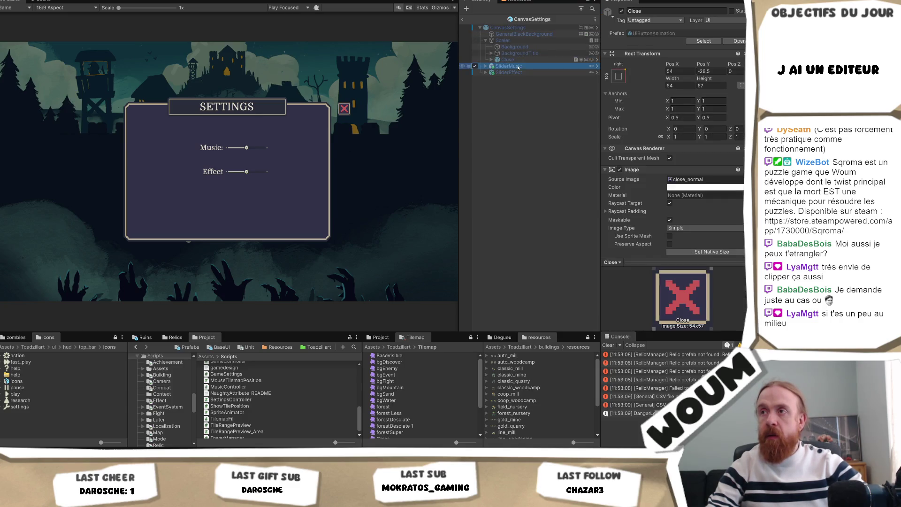
left_click(517, 71, "shift")
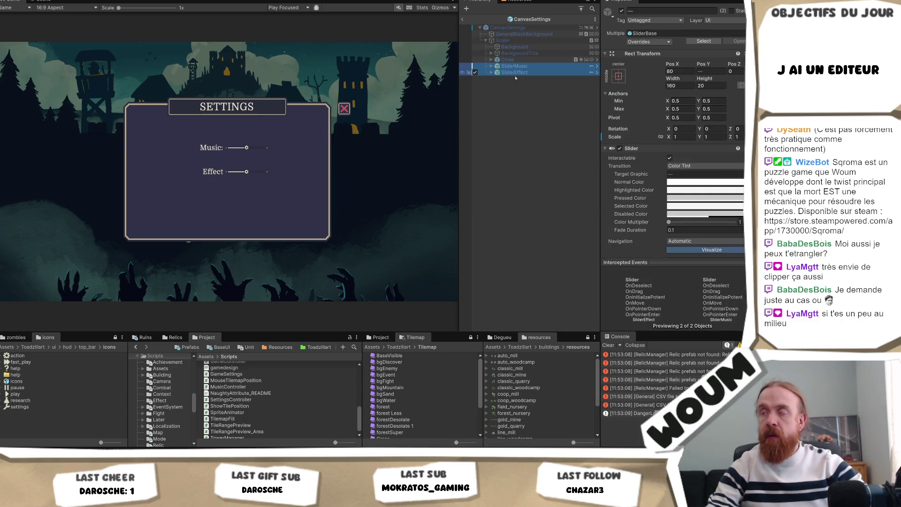
mouse_move(515, 41)
left_click(507, 27)
scroll(731, 316, "down", 2)
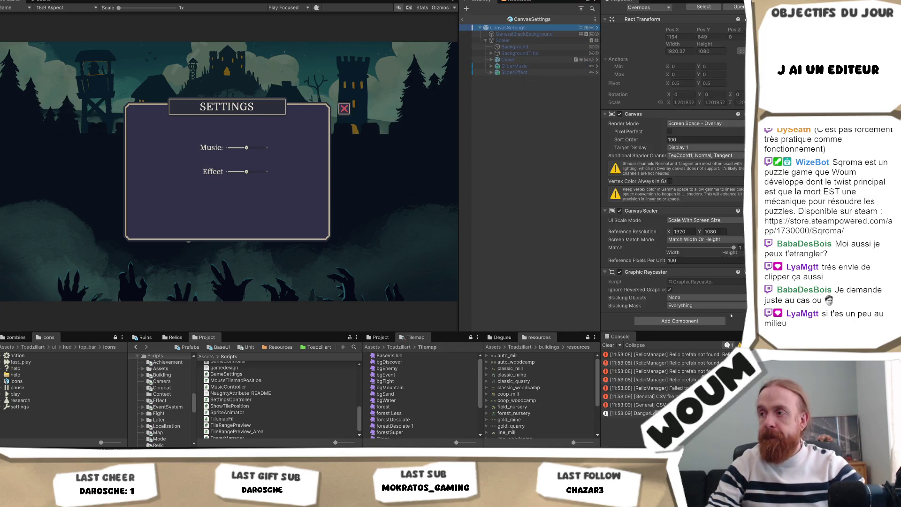
Add a Settings Controller script component to the CanvasSettings prefab root
left_click(701, 321)
type("Set")
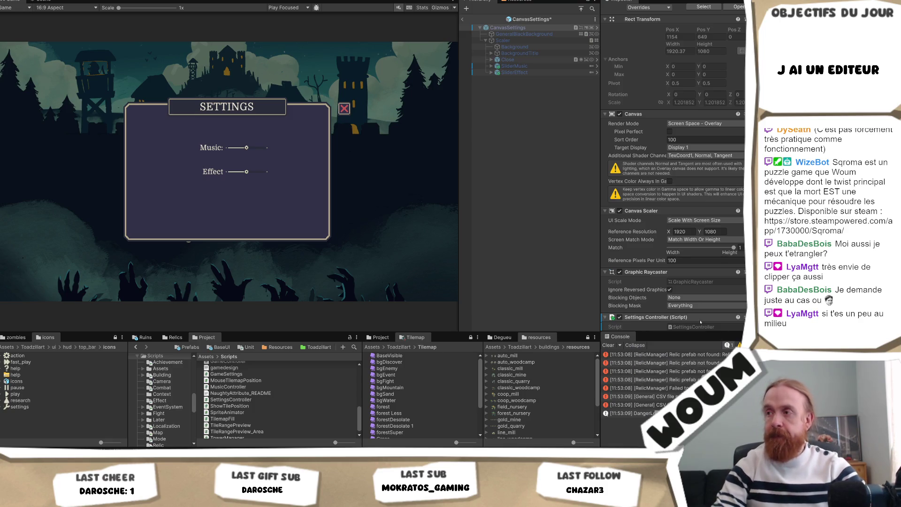
key("Return")
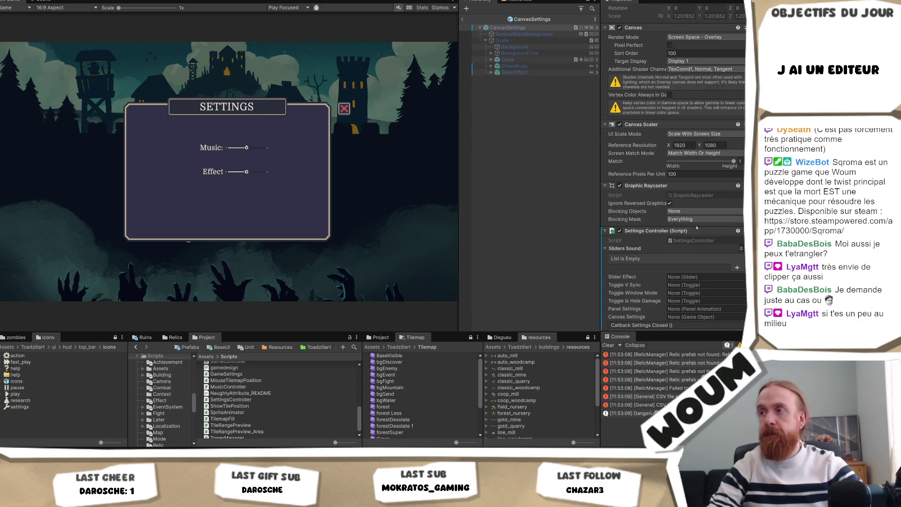
scroll(697, 229, "down", 2)
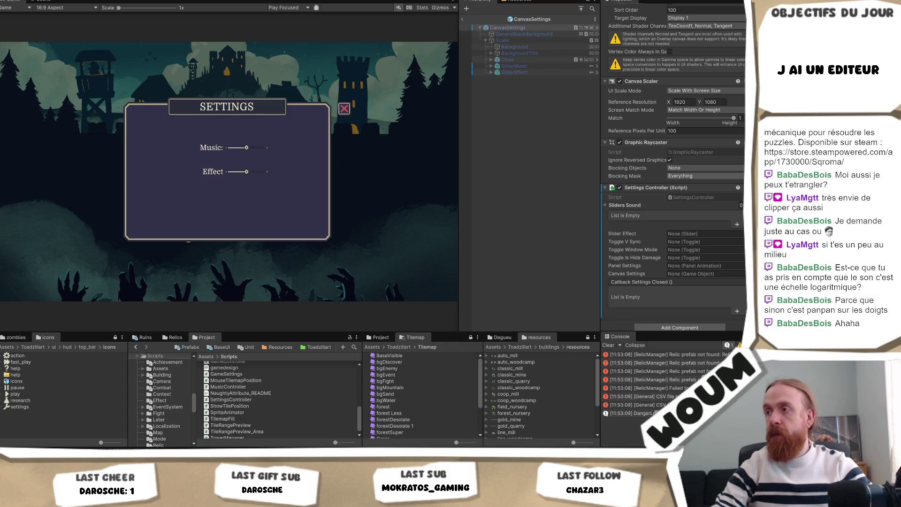
left_click(741, 265)
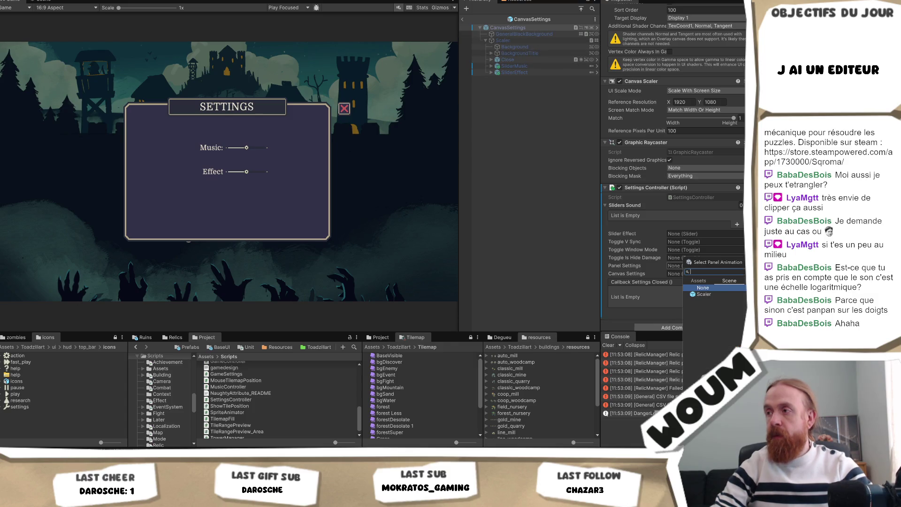
Assign Scaler as the Settings Controller's Panel Settings reference
double_click(732, 295)
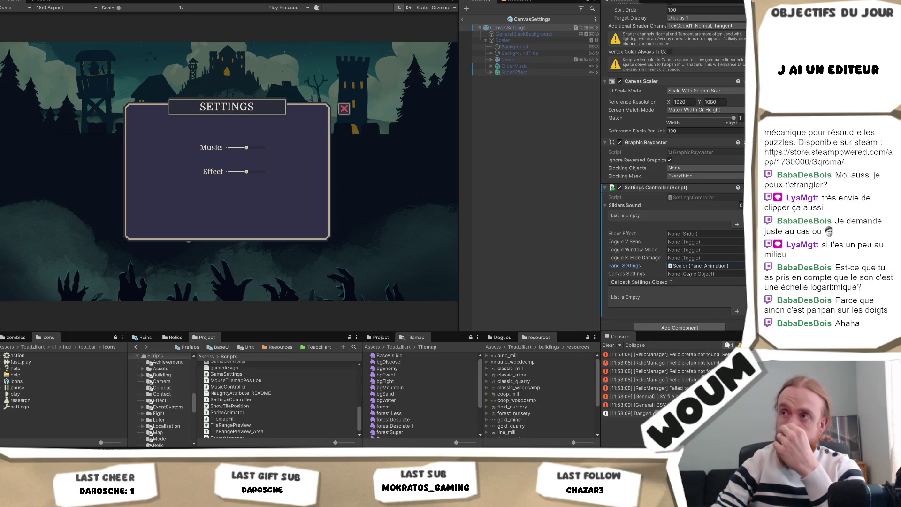
left_click(539, 28)
scroll(730, 93, "up", 6)
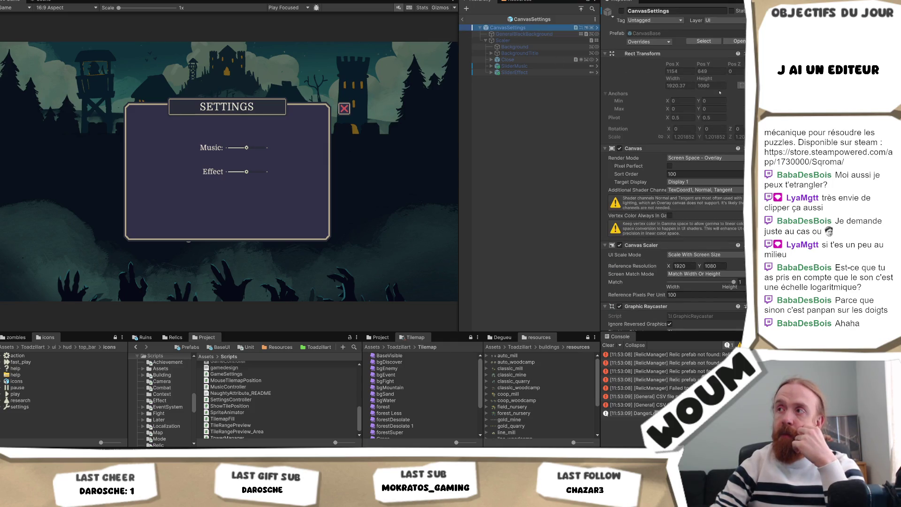
Create an empty child named Holder under CanvasSettings
right_click(513, 29)
left_click(539, 170)
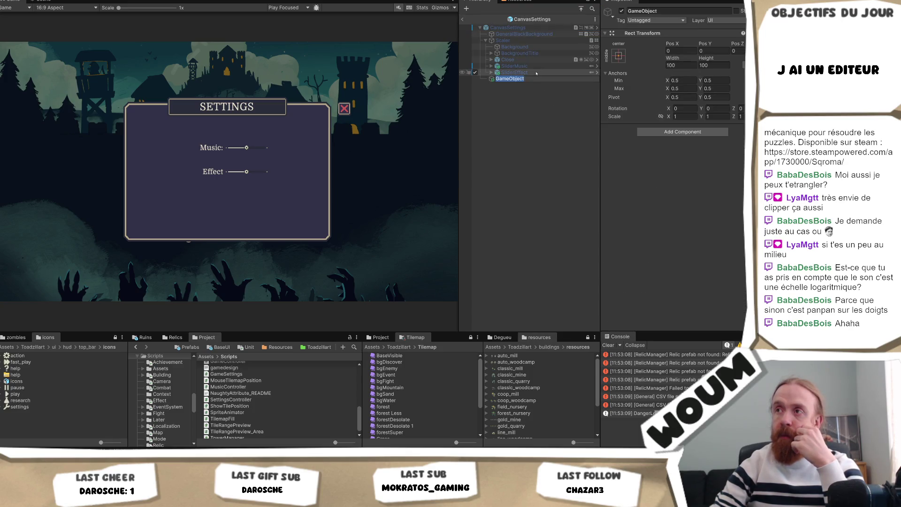
type("Hdder")
key("Return")
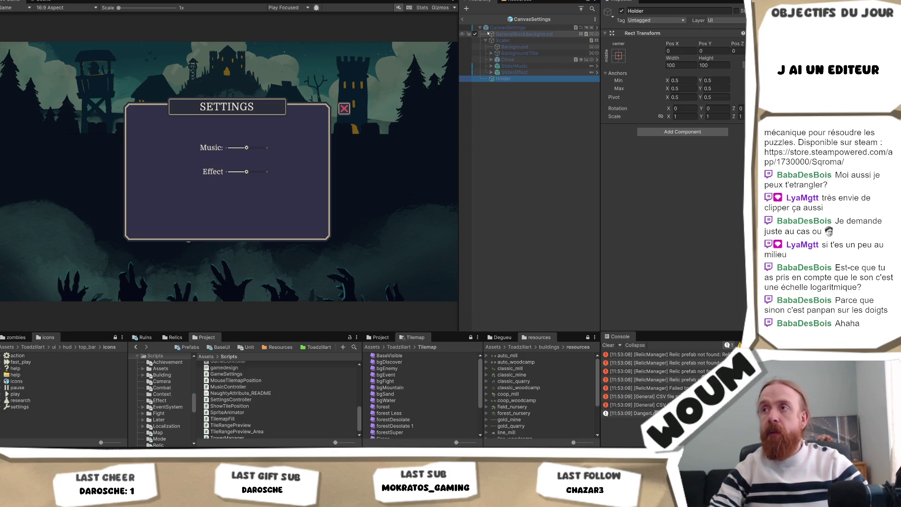
Attempt to move the child objects into Holder, cancel the restructure warning and undo the misplaced move
left_click(525, 33, "ctrl")
left_click_drag(503, 40, 502, 79)
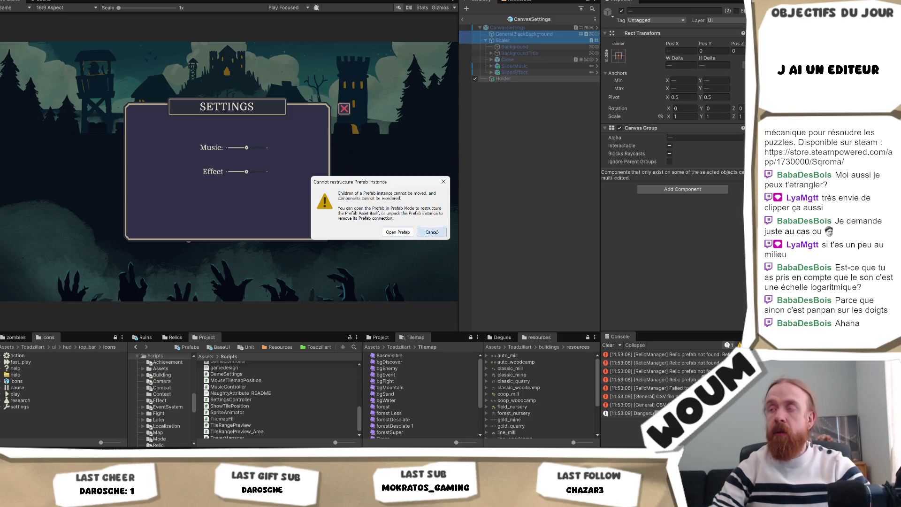
left_click(432, 232)
left_click_drag(503, 79, 524, 35)
key("ctrl+z")
key("ctrl+z")
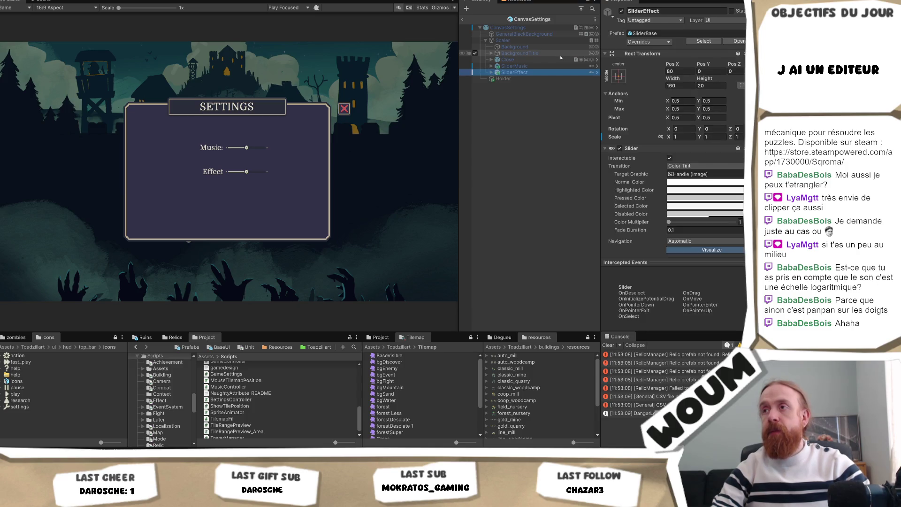
Open the CanvasBase prefab and select GeneralBlackBackground together with Scaler
left_click(527, 28)
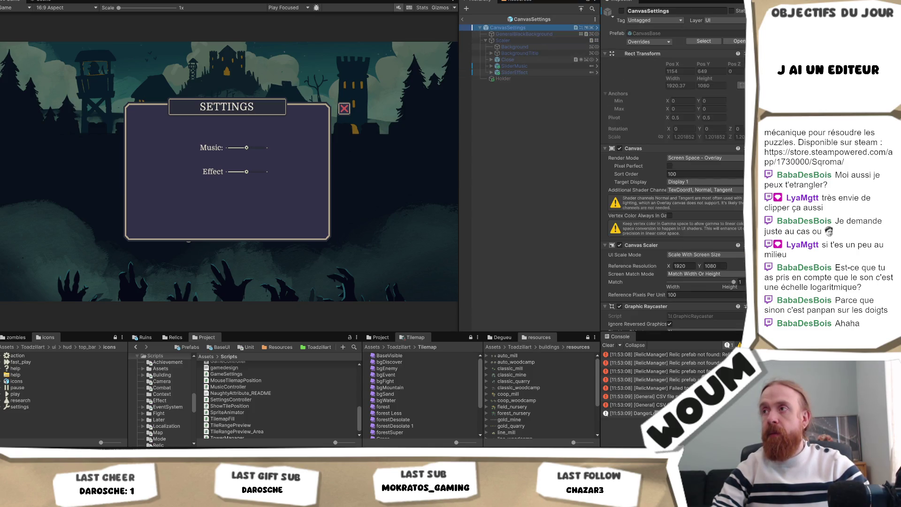
left_click(509, 79)
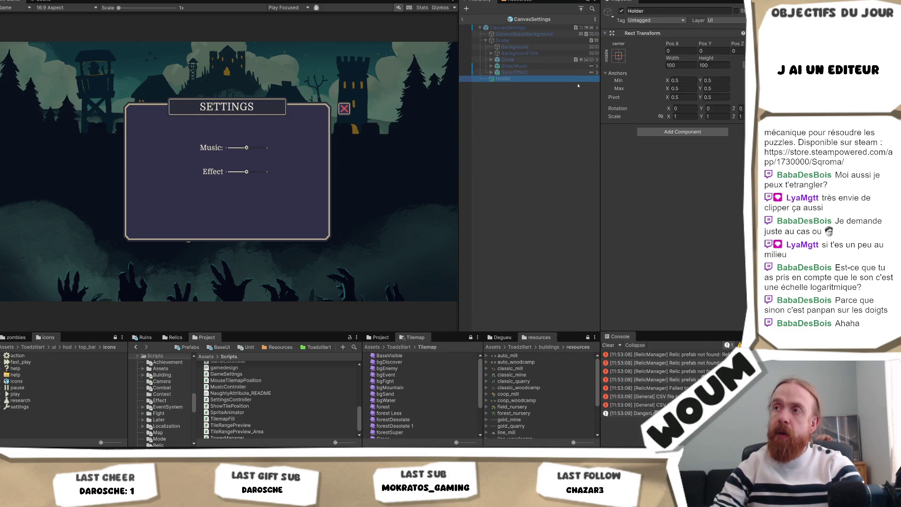
left_click(577, 85)
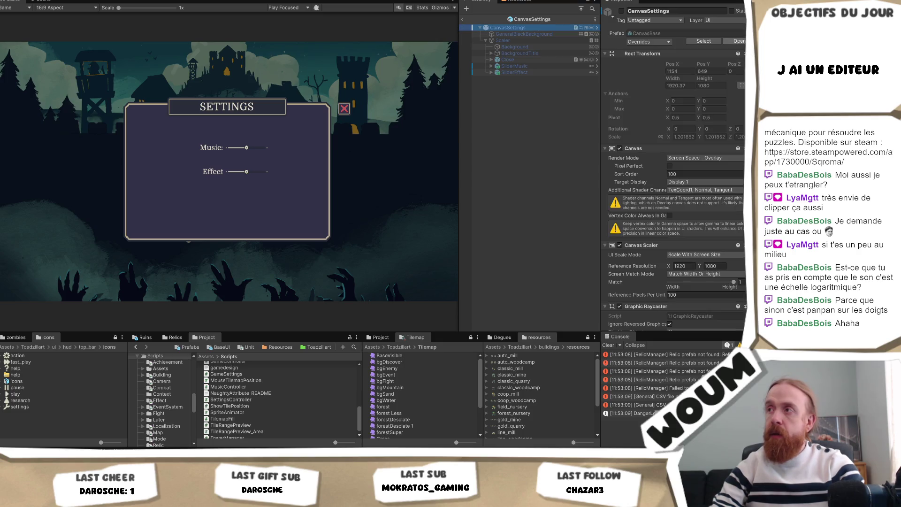
left_click(525, 34)
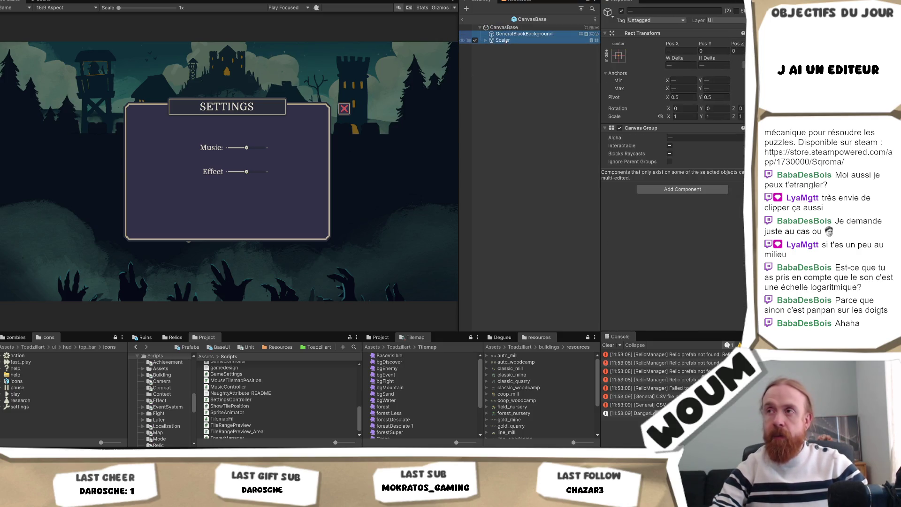
Wrap GeneralBlackBackground and Scaler in a new empty parent named Holder
right_click(514, 41)
left_click(541, 190)
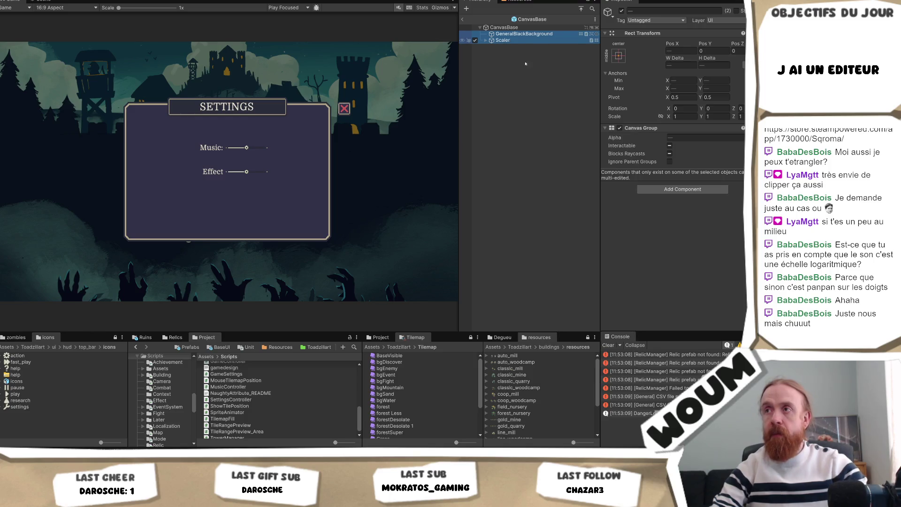
type("Holder")
key("Return")
Check Scaler and the new Holder parent, then leave prefab mode back to the scene
left_click(549, 41)
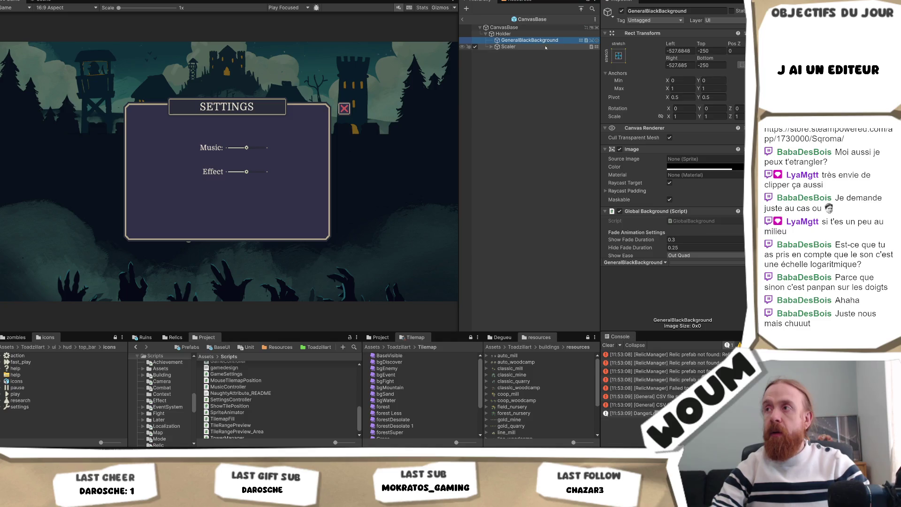
left_click(539, 34)
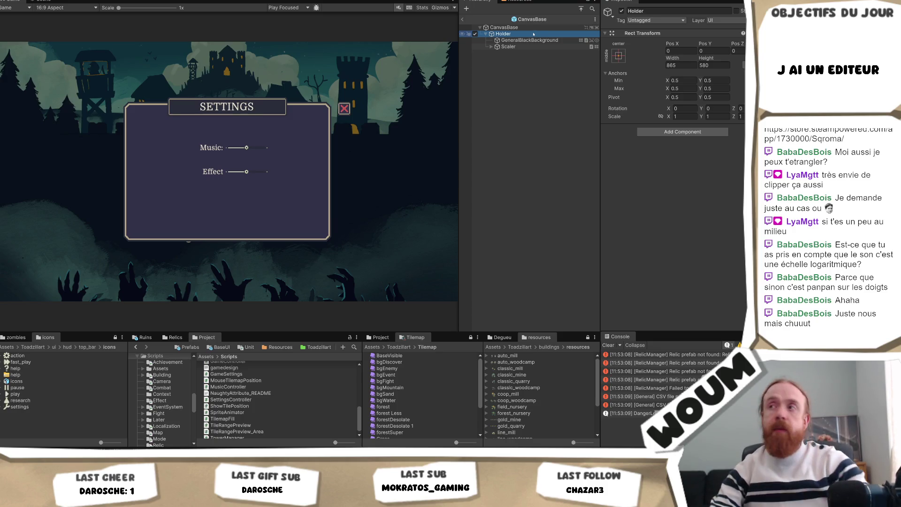
left_click(462, 20)
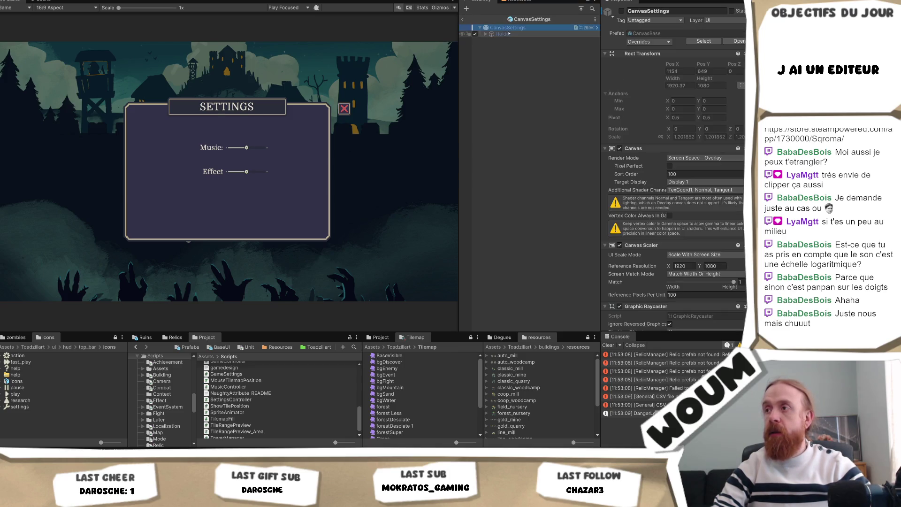
scroll(673, 211, "down", 5)
Assign Holder as the Settings Controller's Canvas Settings reference and expand its children
left_click_drag(502, 27, 708, 268)
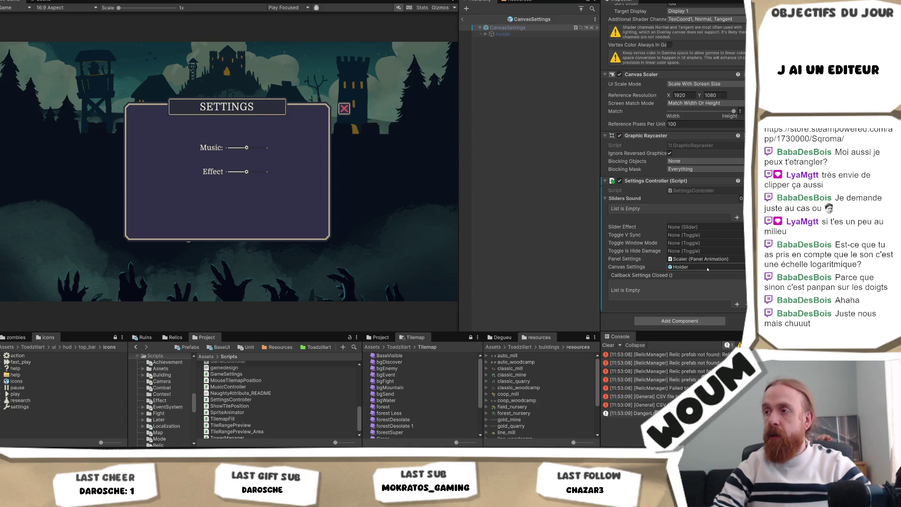
left_click(485, 35)
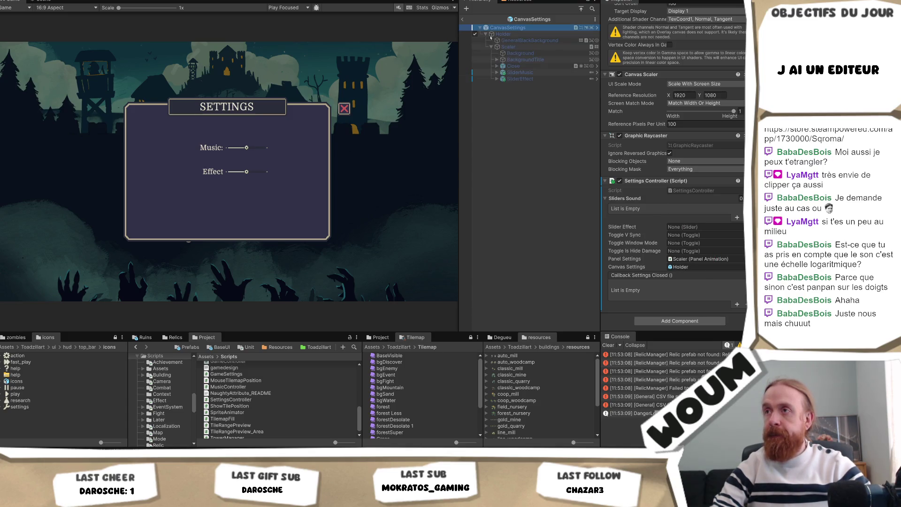
mouse_move(521, 75)
left_mouse_down()
mouse_move(666, 217)
mouse_move(654, 198)
mouse_move(537, 229)
left_mouse_up()
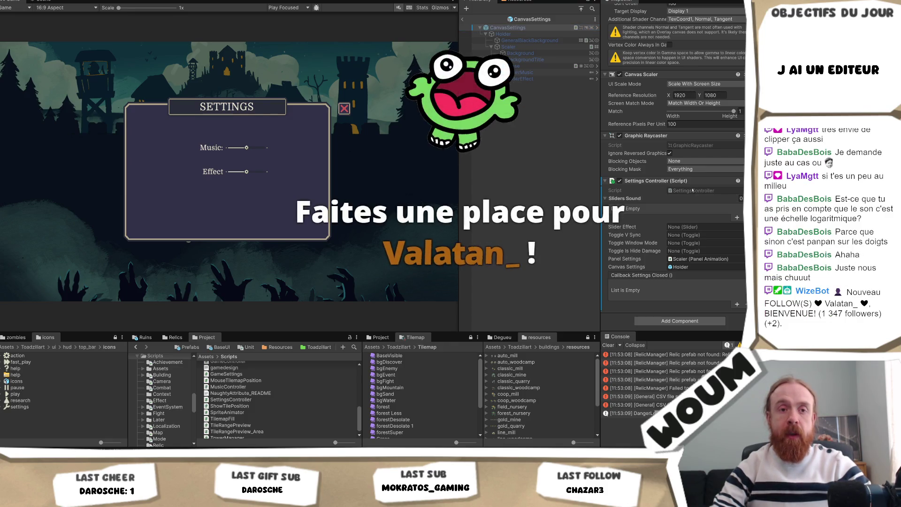
left_click_drag(212, 399, 201, 400)
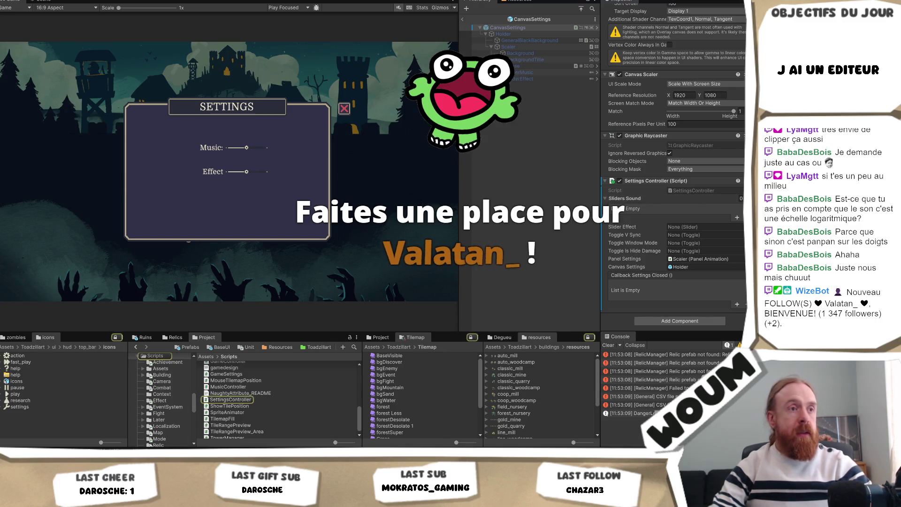
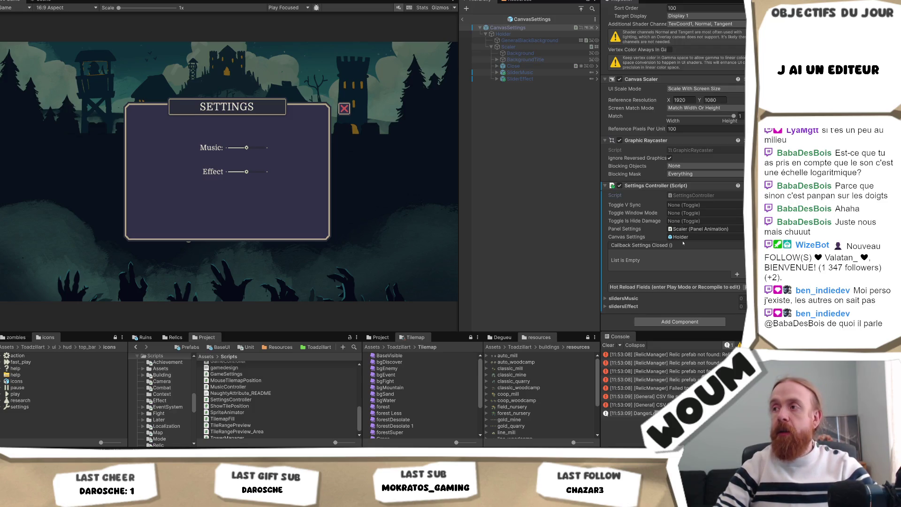
Expand CanvasSettings' Sliders Music and Sliders Effect lists and drop SliderMusic into Sliders Music
left_click(489, 166)
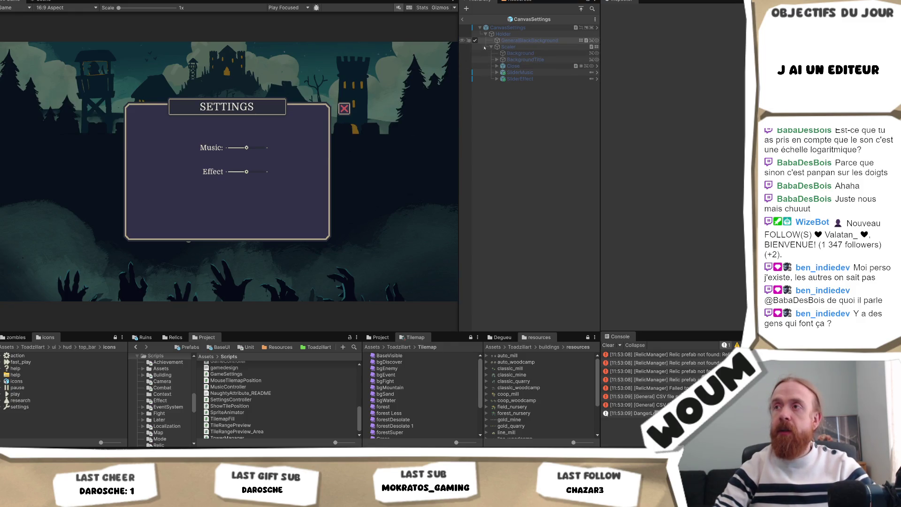
right_click(524, 28)
left_click(718, 164)
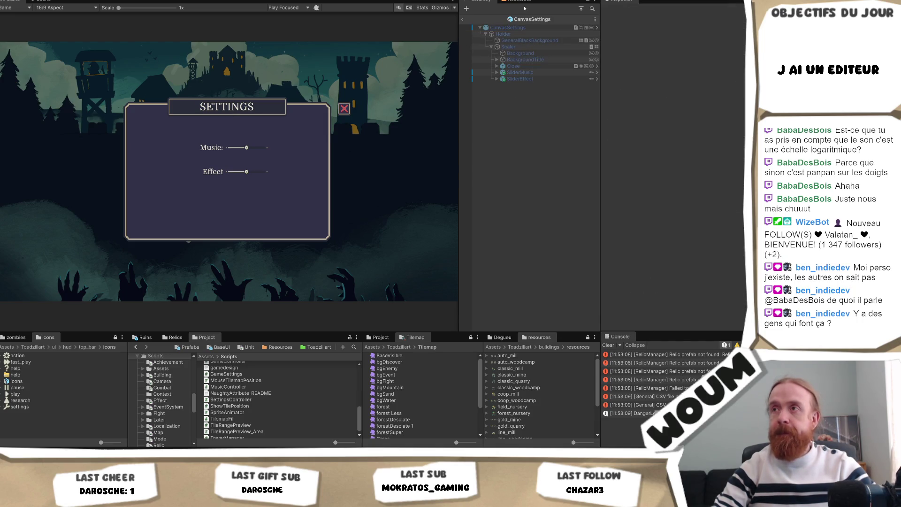
scroll(718, 164, "down", 3)
scroll(690, 190, "down", 3)
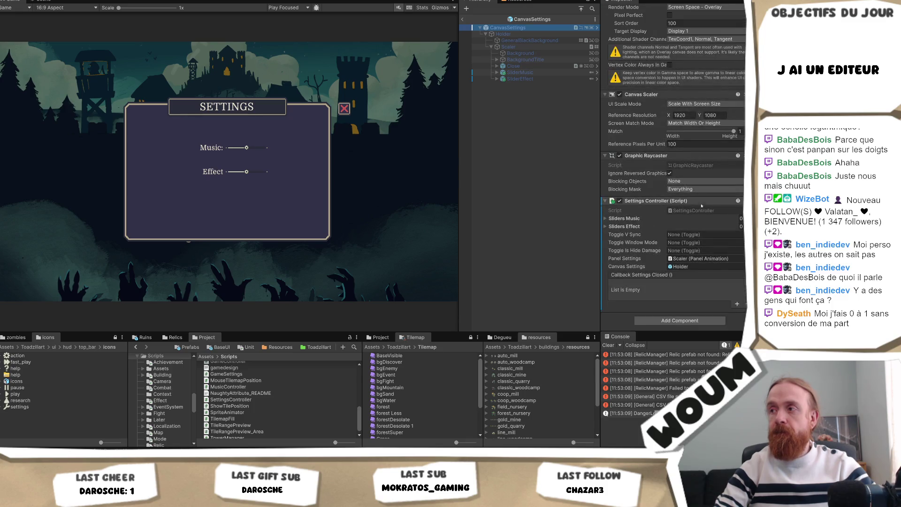
left_click(634, 226)
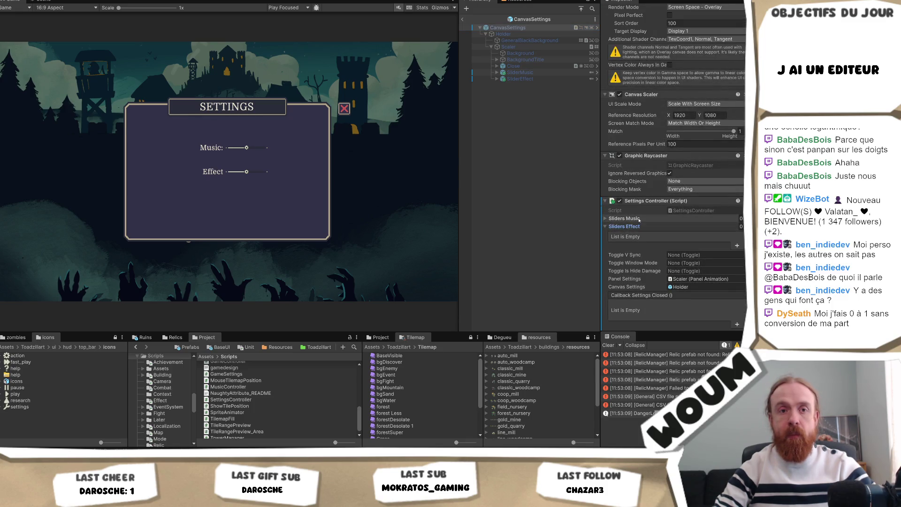
left_click(626, 219)
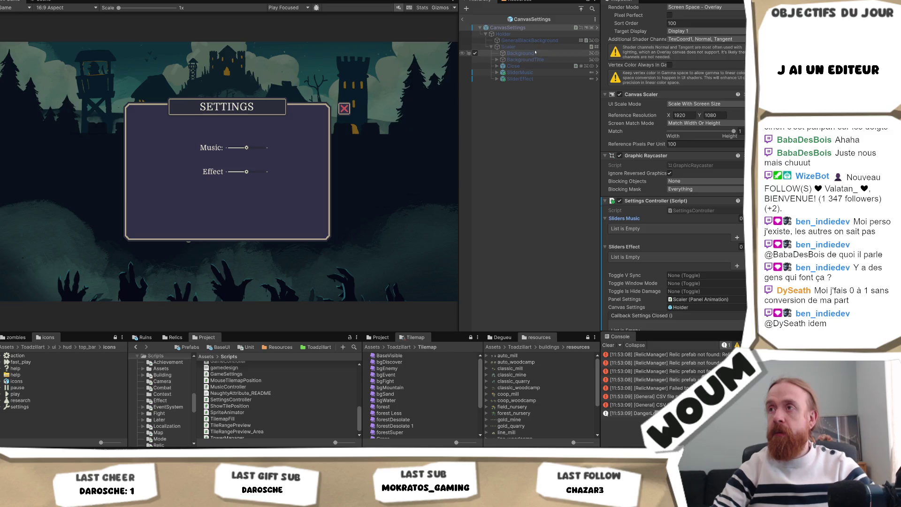
left_click_drag(632, 224, 635, 250)
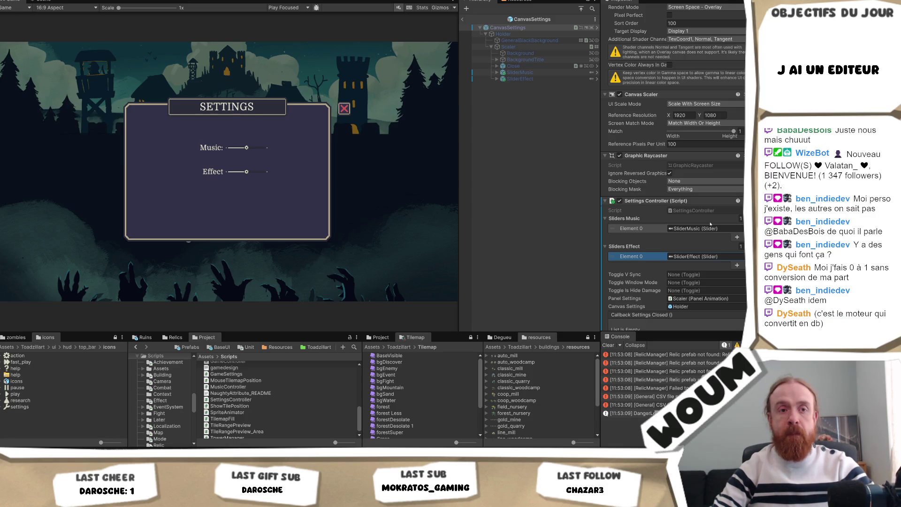
scroll(711, 224, "down", 3)
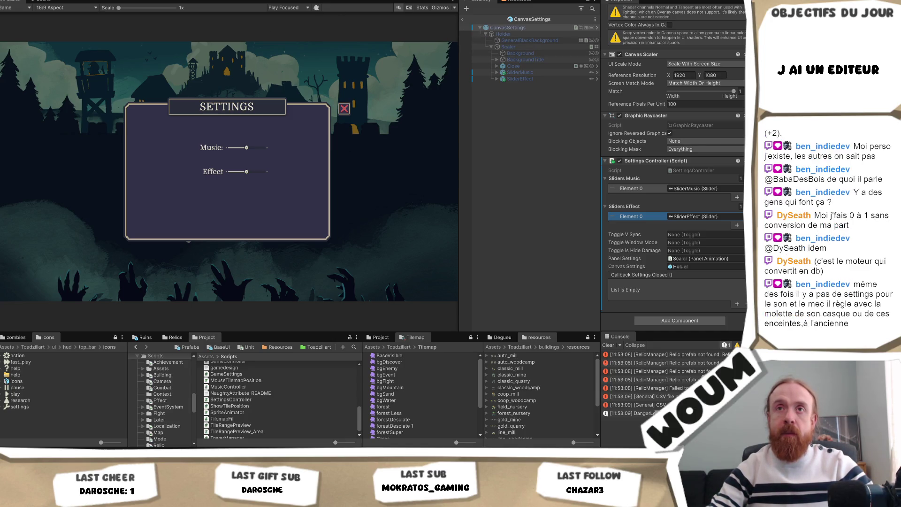
Load the recent testmap scene via the File menu, answering the unsaved StartScene prompt
key("alt+f")
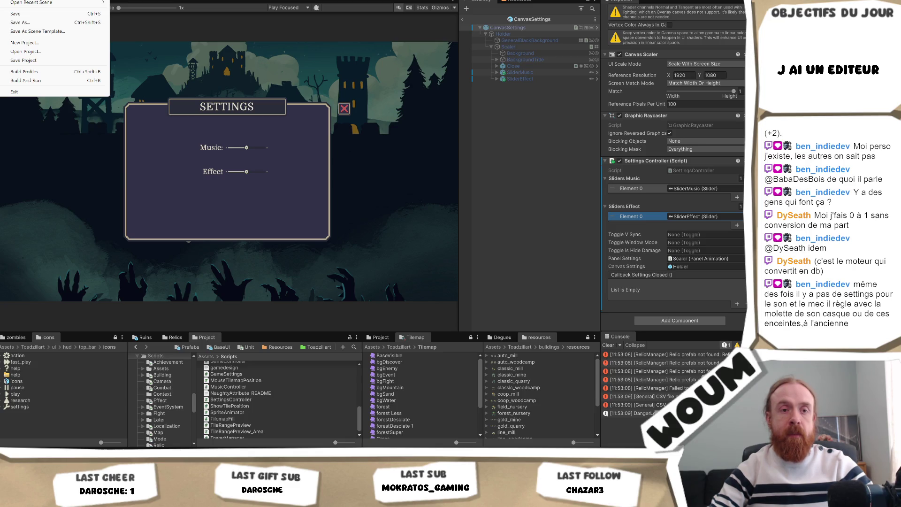
mouse_move(43, 3)
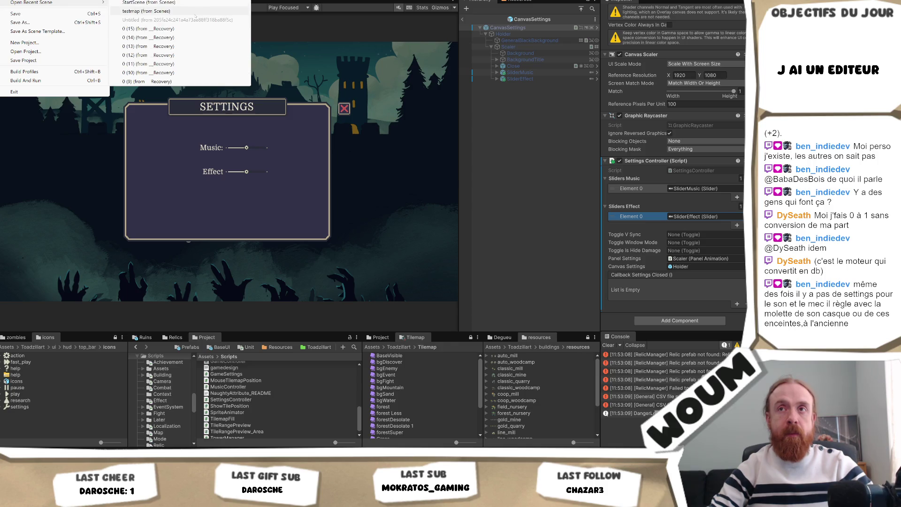
left_click(184, 6)
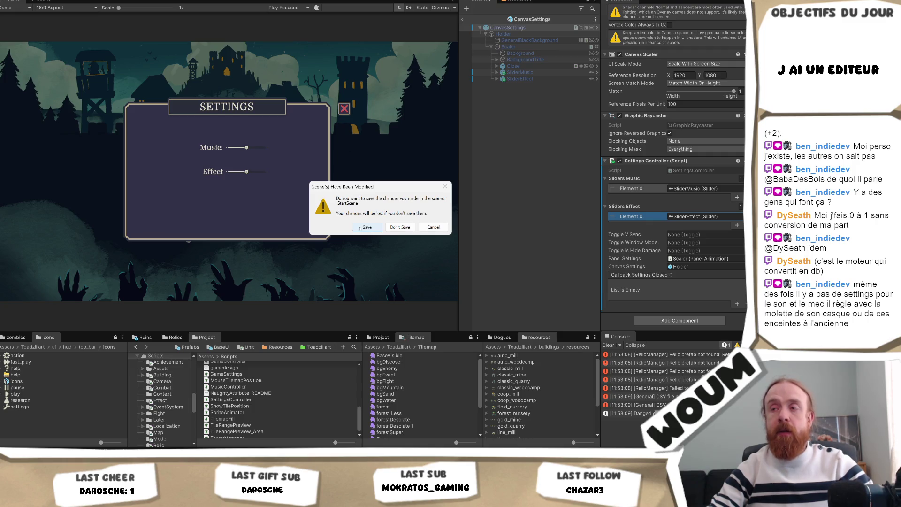
left_click(367, 226)
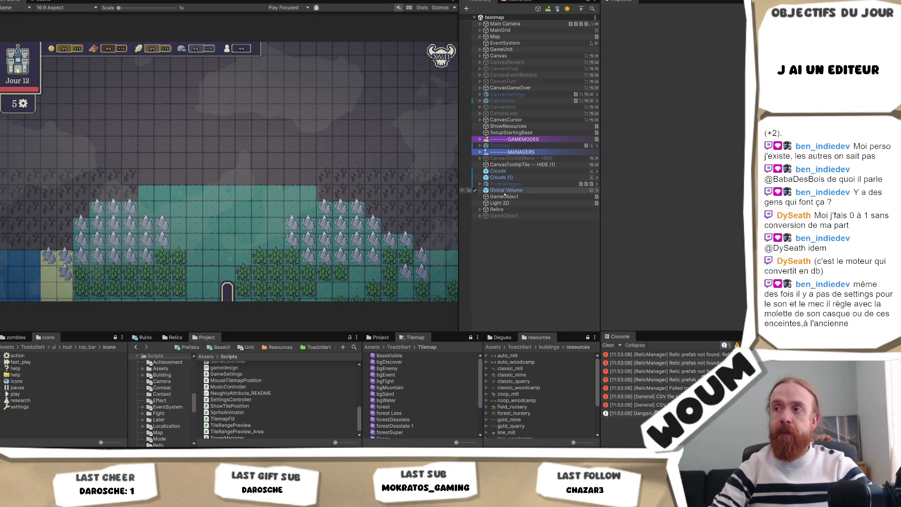
Inspect SettingsController under MANAGERS > Base and CanvasSettings, then start play mode
left_click(481, 153)
left_click(486, 164)
scroll(530, 282, "down", 2)
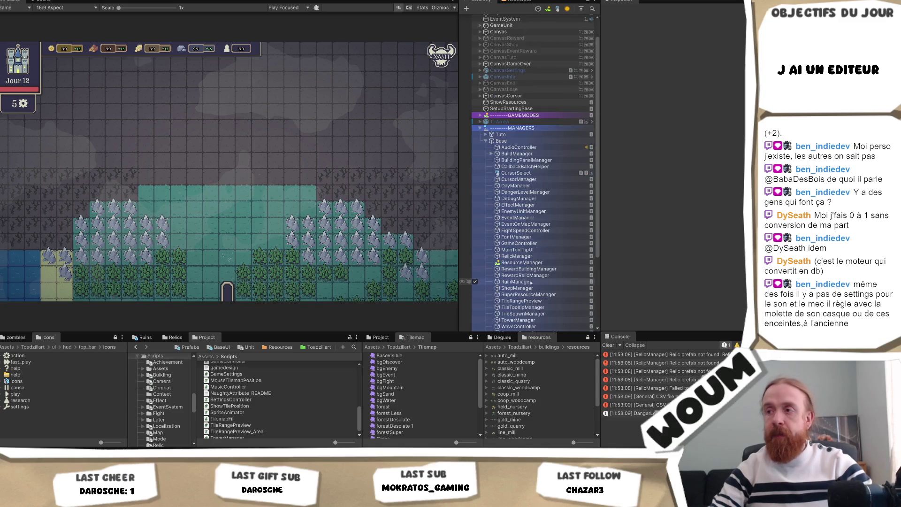
scroll(531, 283, "down", 3)
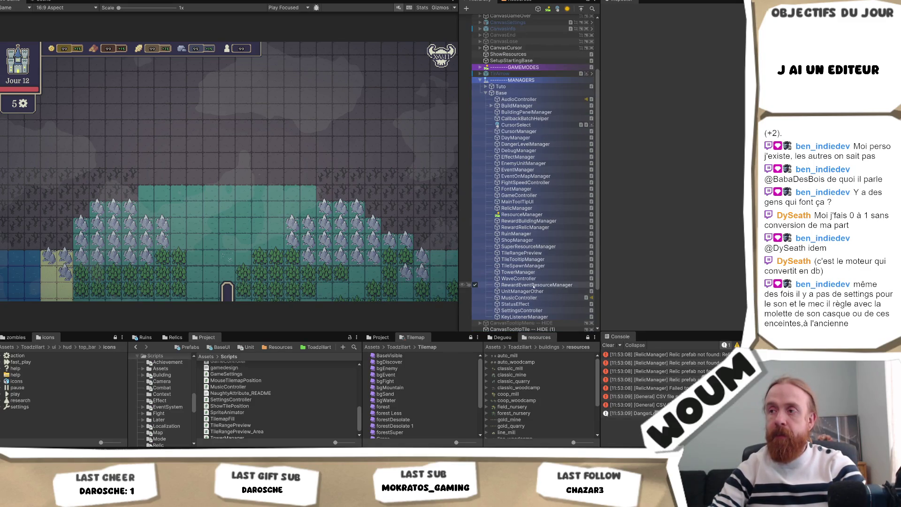
left_click(563, 310)
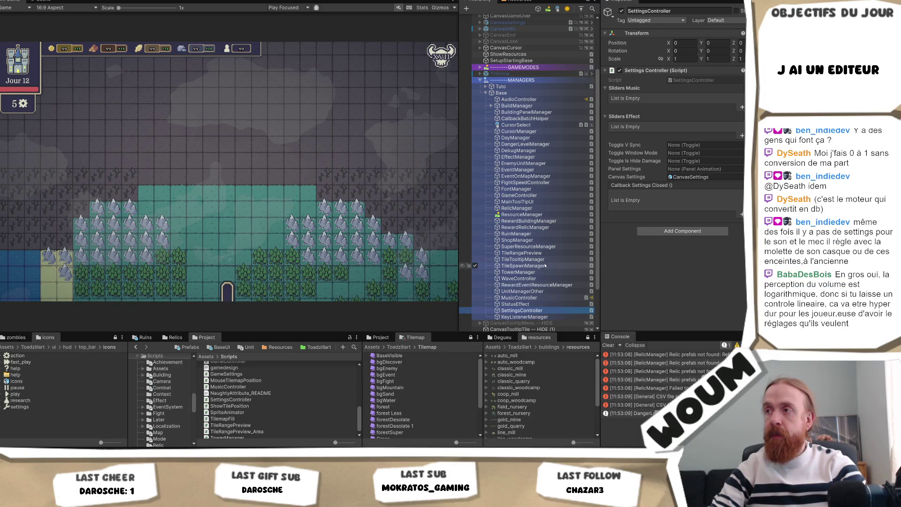
scroll(509, 97, "up", 4)
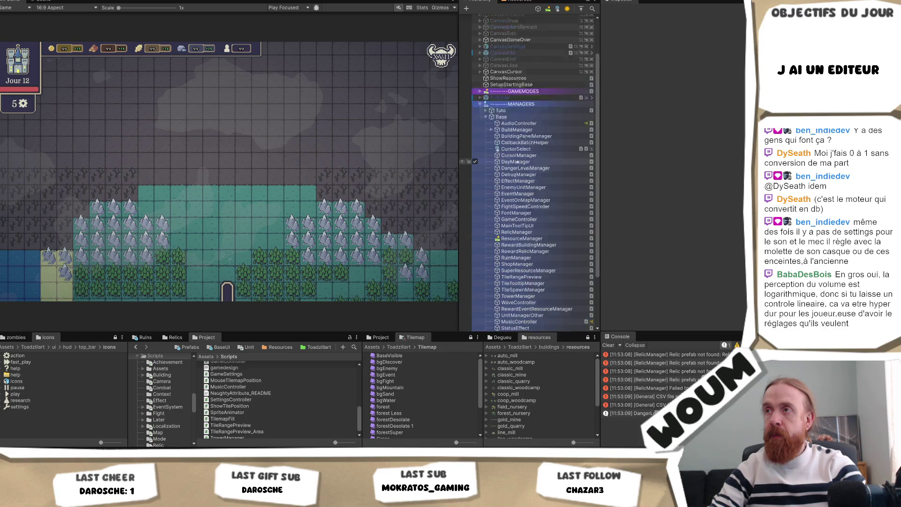
left_click(509, 96)
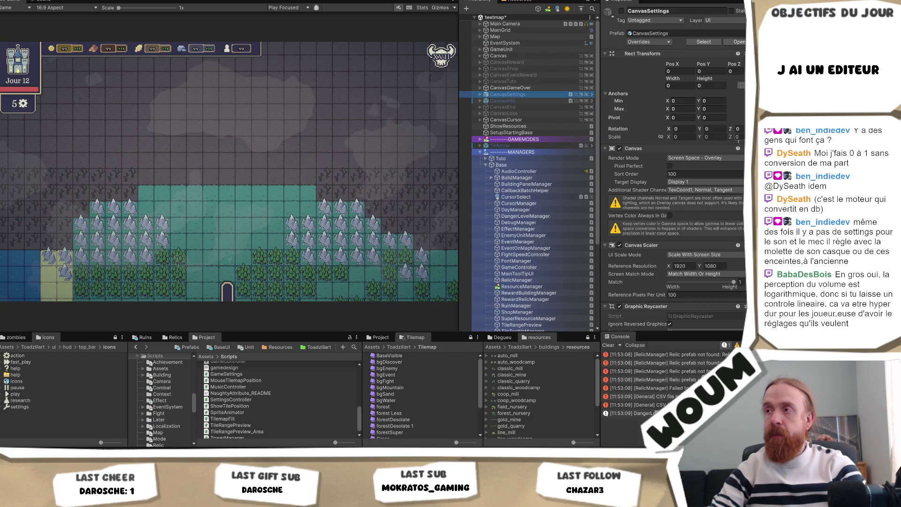
scroll(738, 150, "down", 3)
scroll(738, 151, "down", 2)
scroll(737, 150, "down", 2)
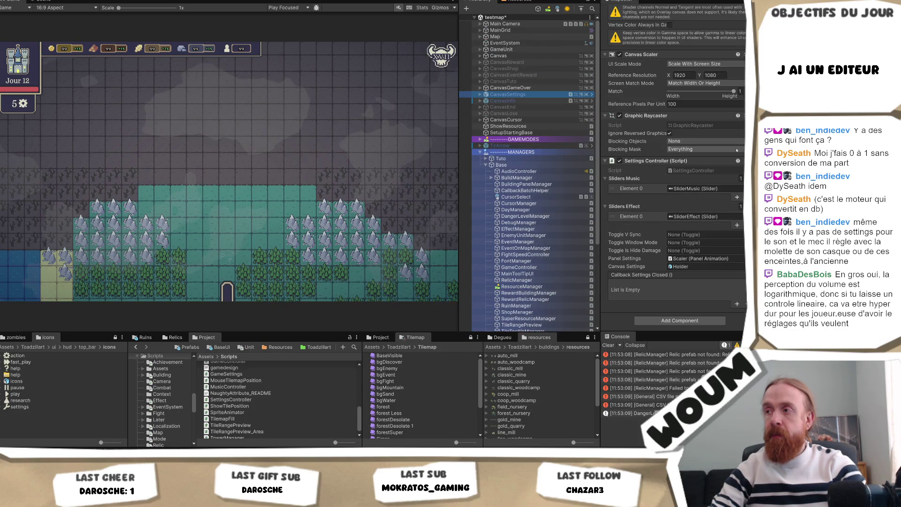
left_click(275, 141)
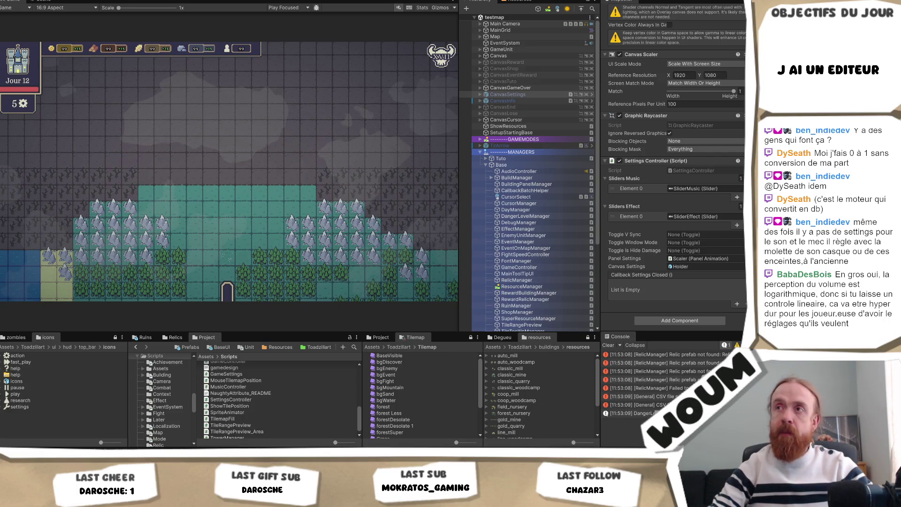
key("ctrl+p")
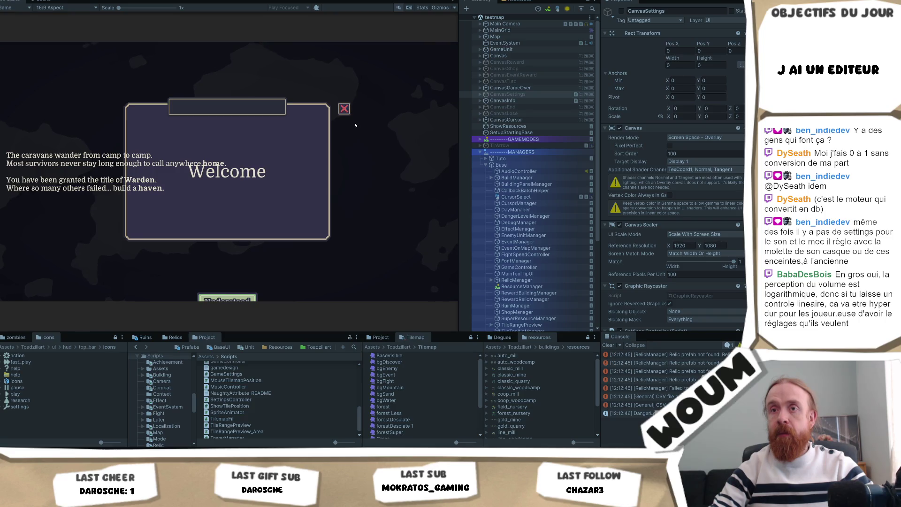
Close the Welcome popup and activate CanvasInfo so the DANGER panel appears in the game
left_click(469, 101)
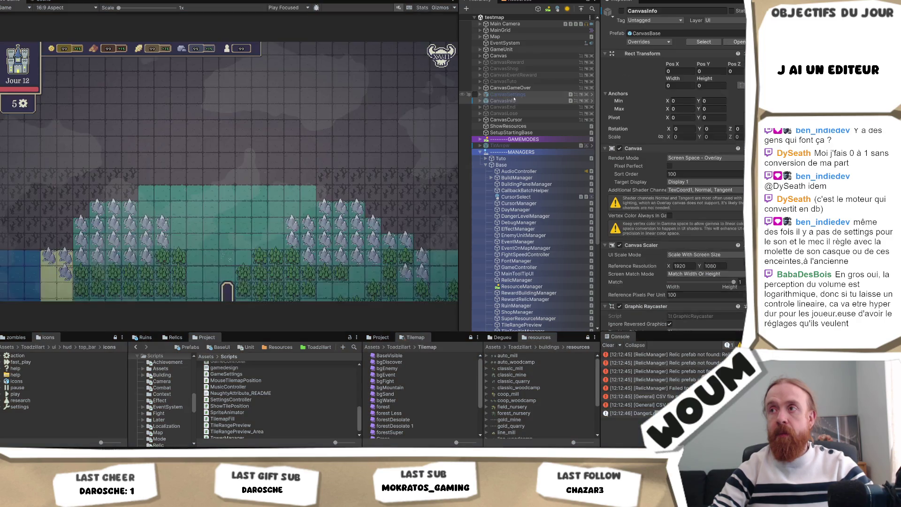
left_click(502, 94)
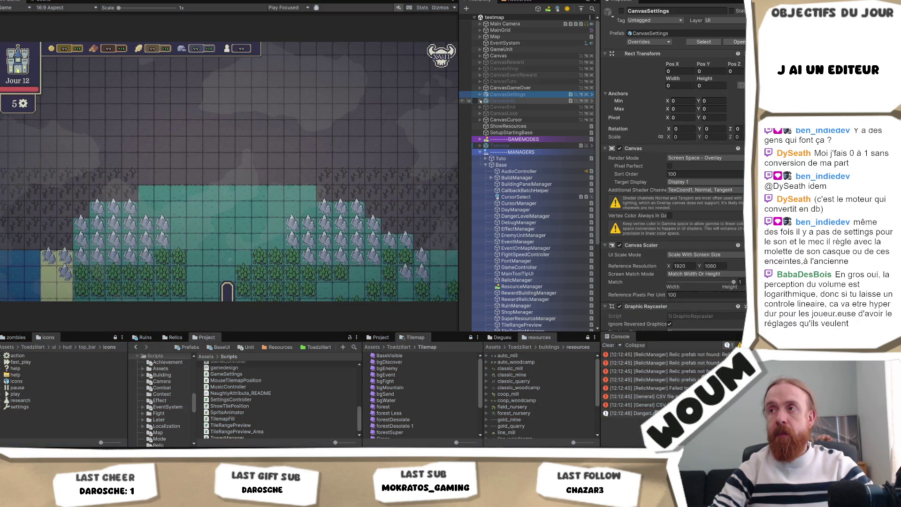
left_click(481, 101)
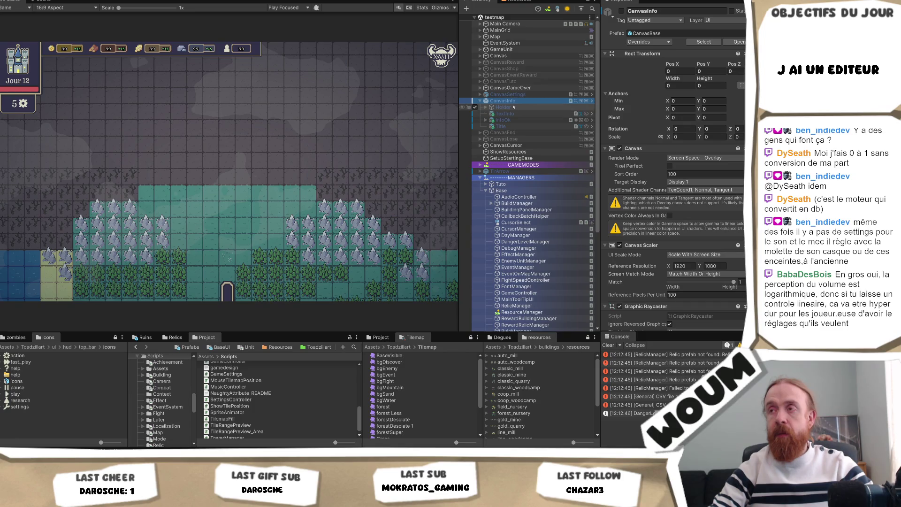
left_click(620, 11)
right_click(632, 11)
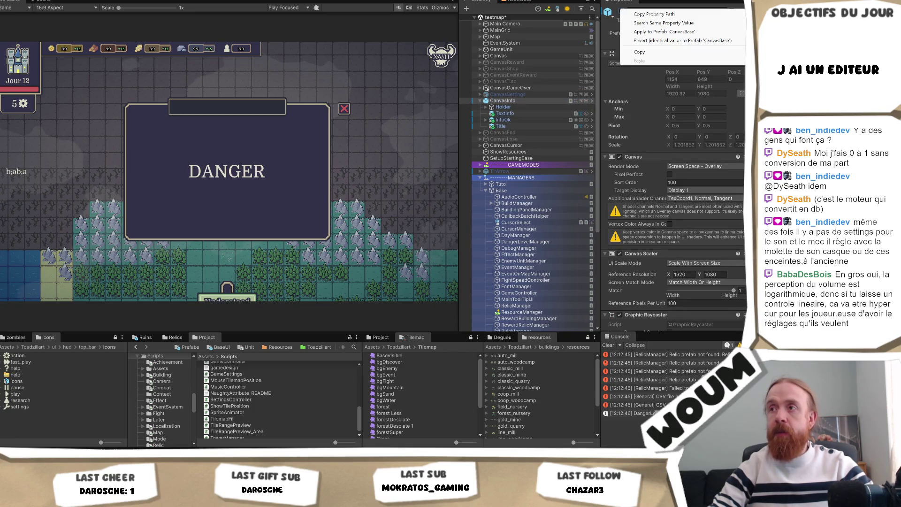
left_click(501, 101)
Expand CanvasInfo and its Holder child to inspect TextInfo and Holder
left_click(503, 101)
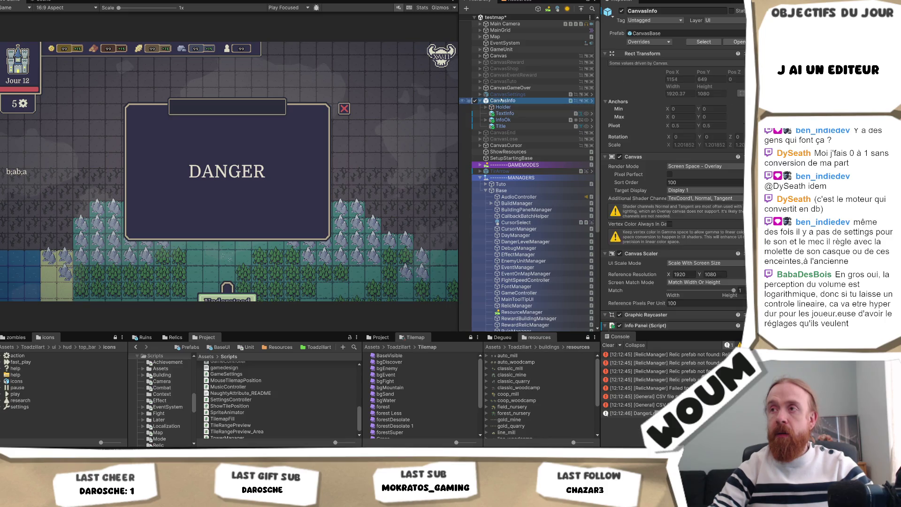
left_click(504, 114)
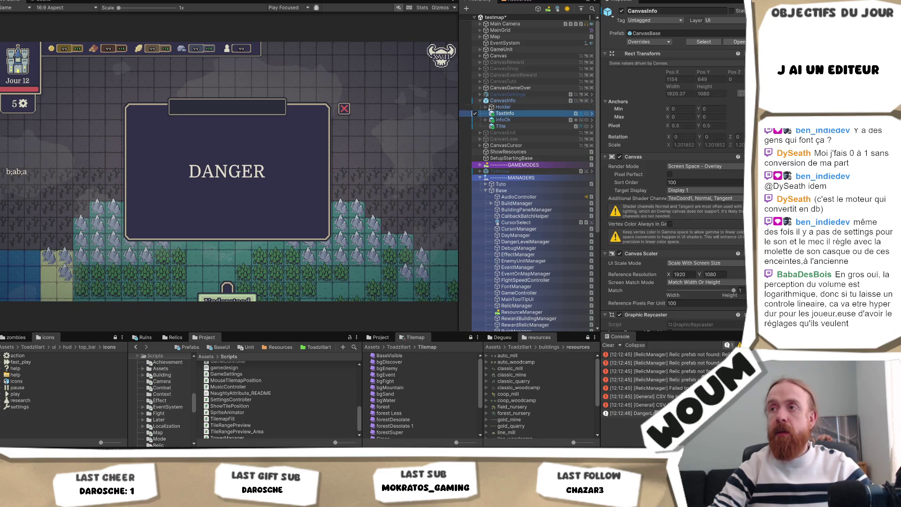
left_click(487, 107)
left_click(507, 127)
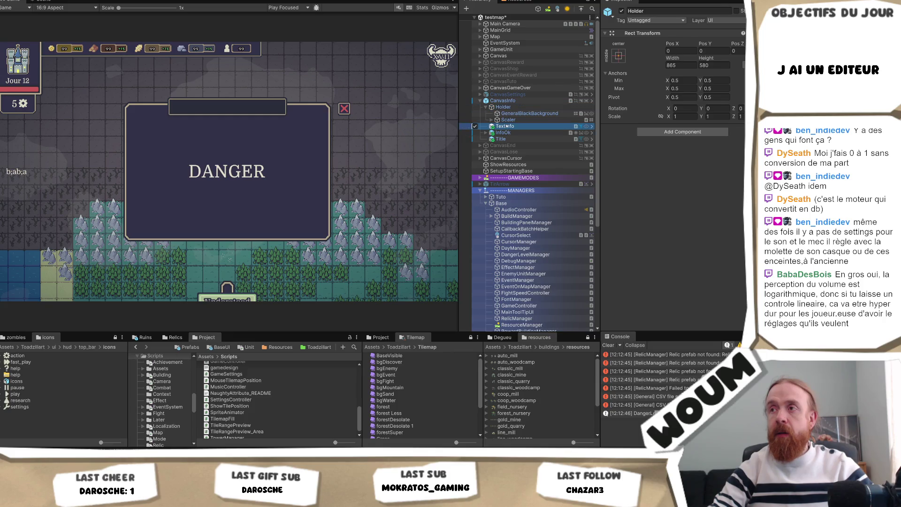
Move TextInfo, InfoOk and Title under Scaler, keeping only TextInfo selected
left_click(502, 138, "shift")
left_click_drag(512, 125, 508, 119)
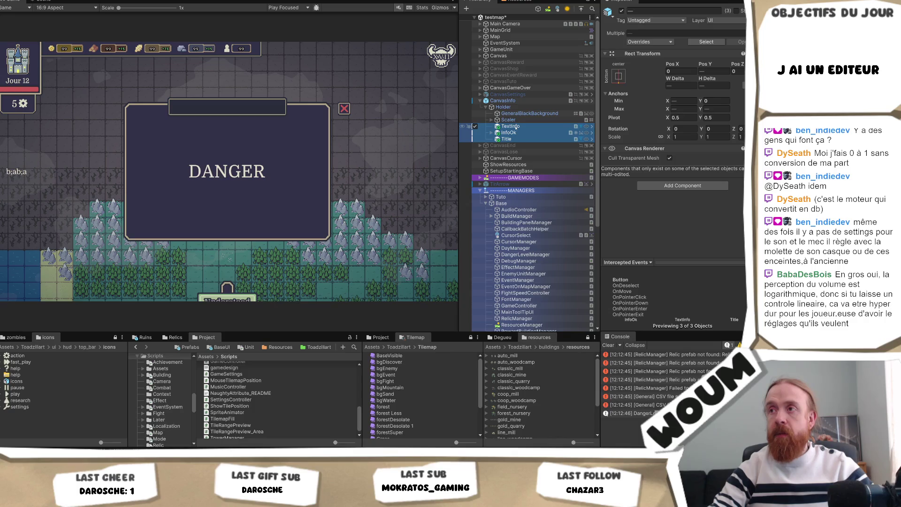
left_click(515, 126)
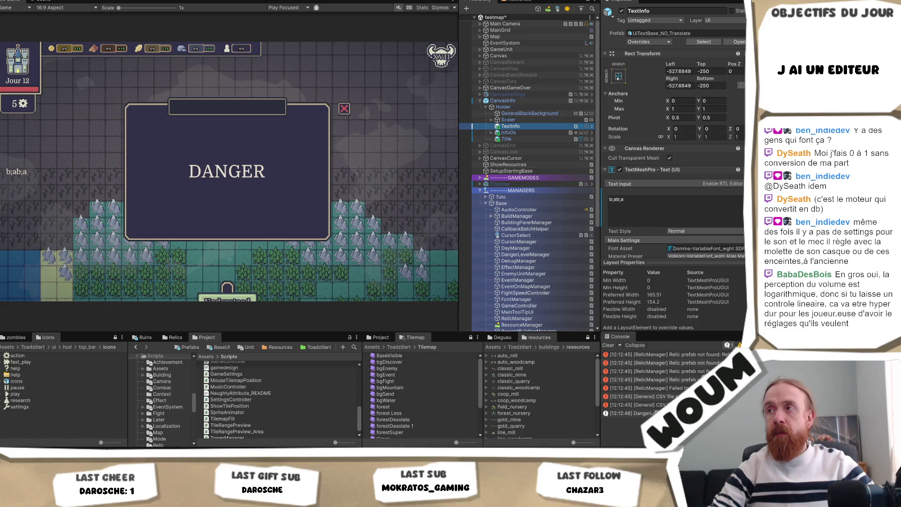
In the Scene view, stretch TextInfo across the whole DANGER panel with the stretch/stretch anchor preset
left_click(42, 2)
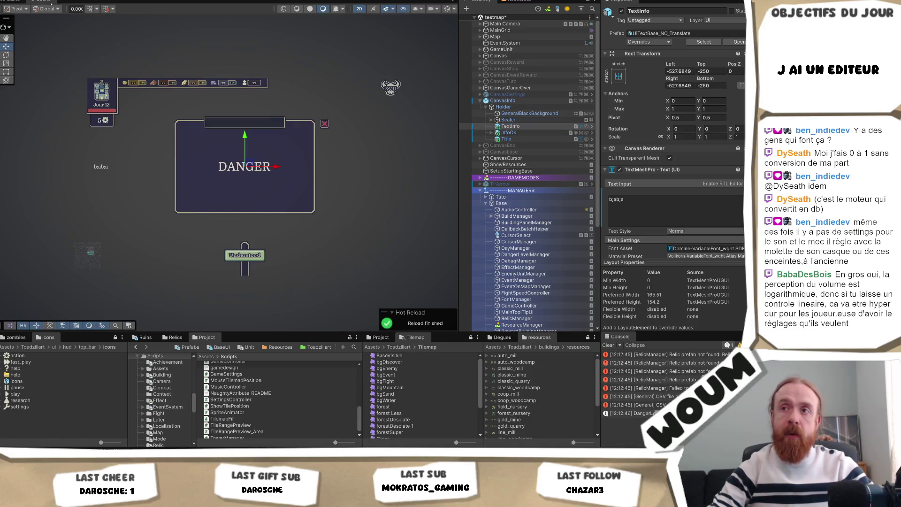
left_click(620, 75)
left_click(704, 197, "alt")
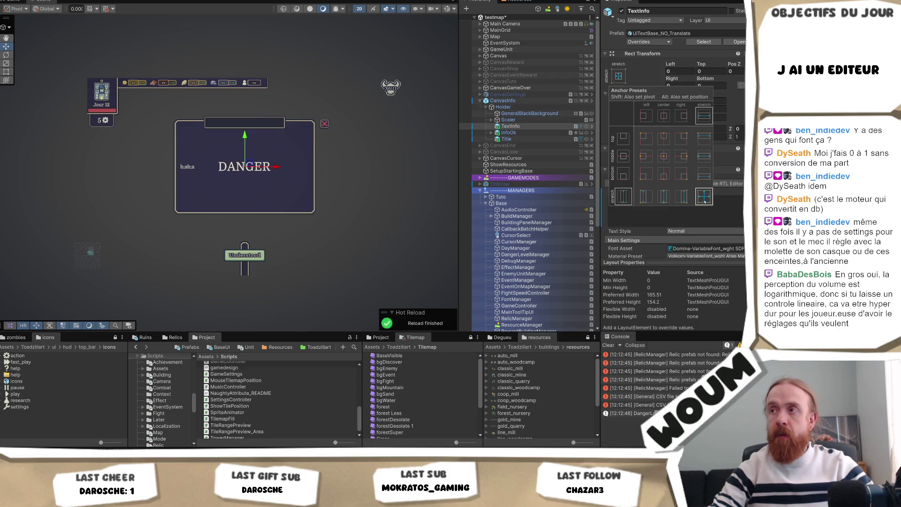
left_click(638, 215)
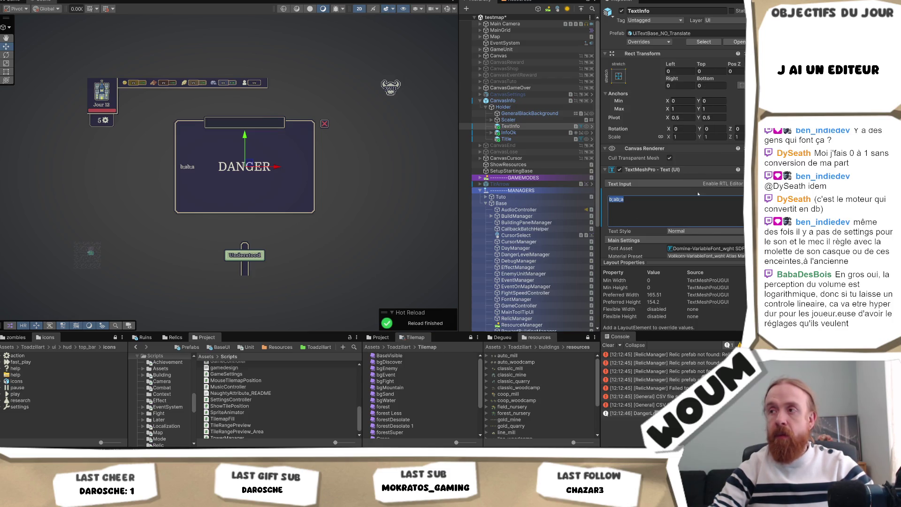
scroll(699, 194, "down", 1)
left_click(520, 133)
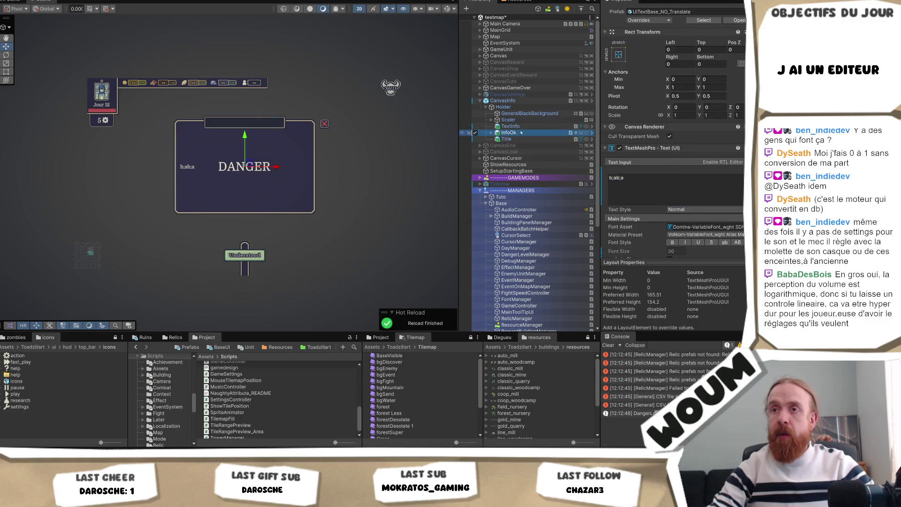
left_click(618, 54)
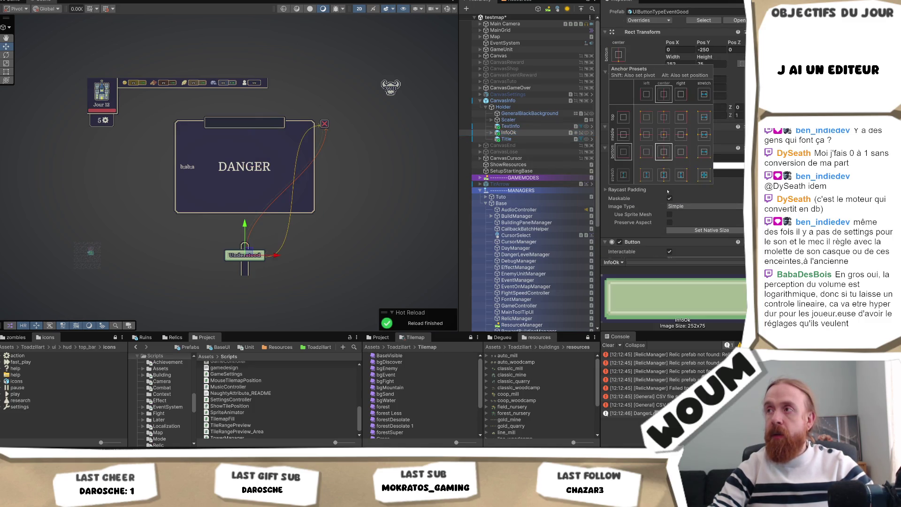
Anchor the Understood button at the panel's bottom centre and adjust its vertical position
left_click(665, 152, "alt")
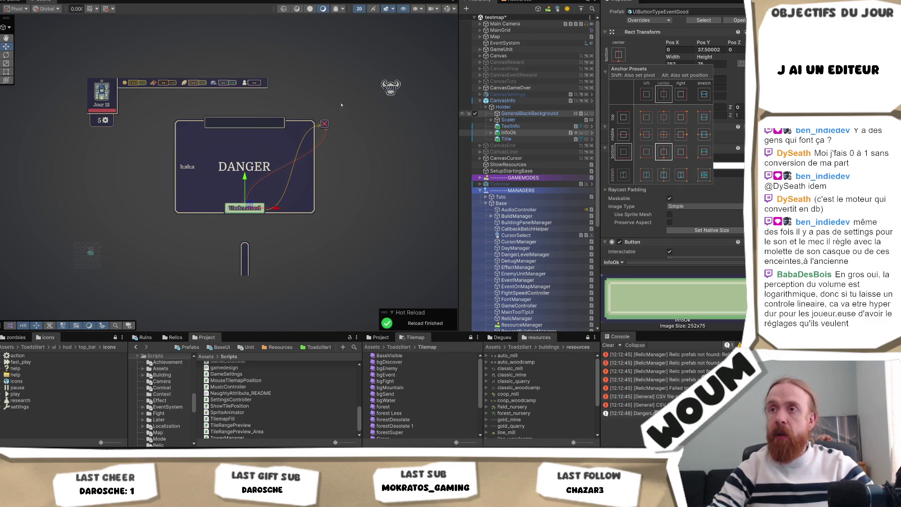
left_click(708, 50)
type("0")
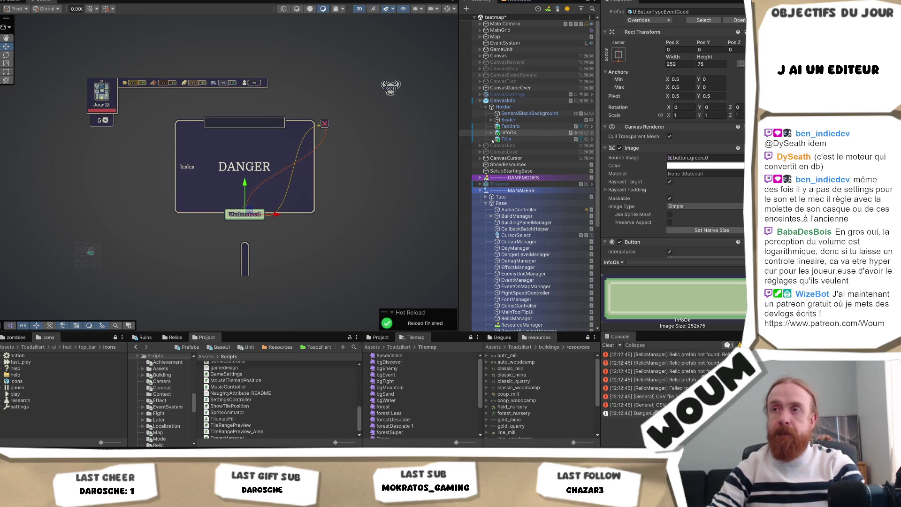
left_click(530, 126)
Anchor the DANGER title at the panel's top centre and adjust its vertical position
left_click(515, 140)
left_click(618, 55)
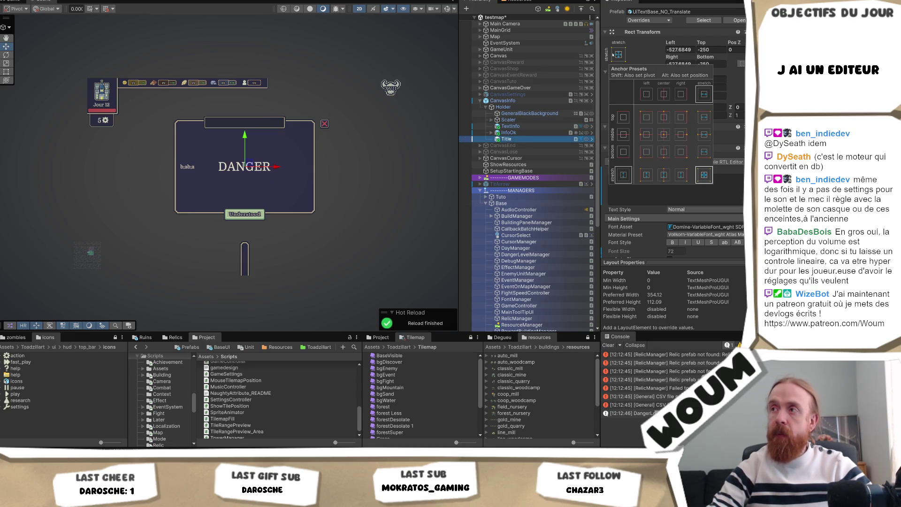
left_click(663, 120)
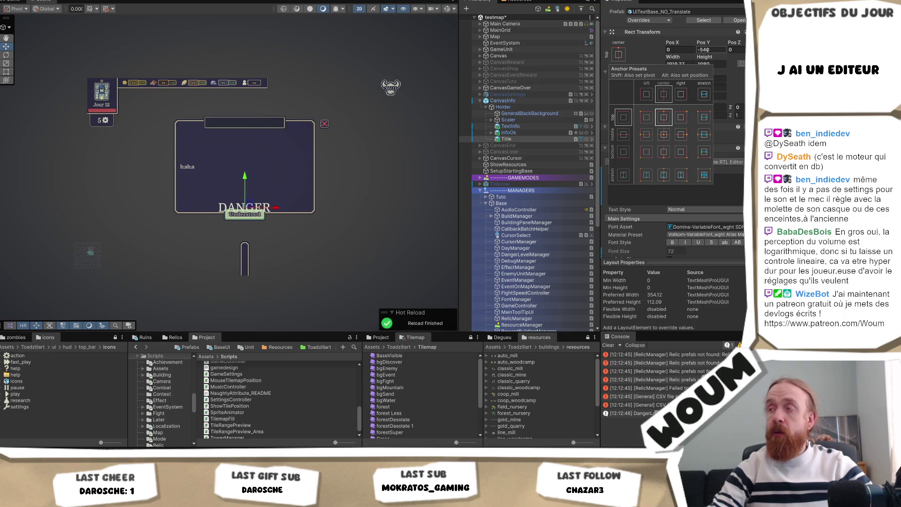
left_click(710, 47)
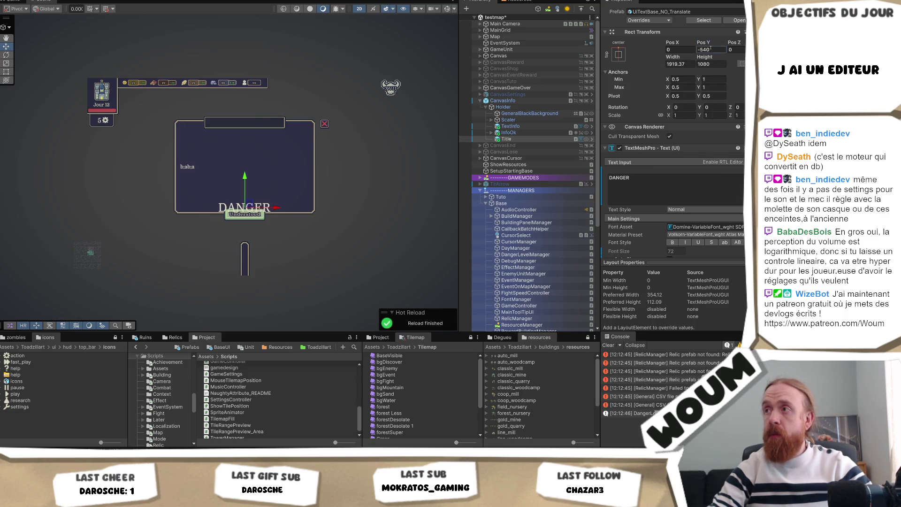
type("0")
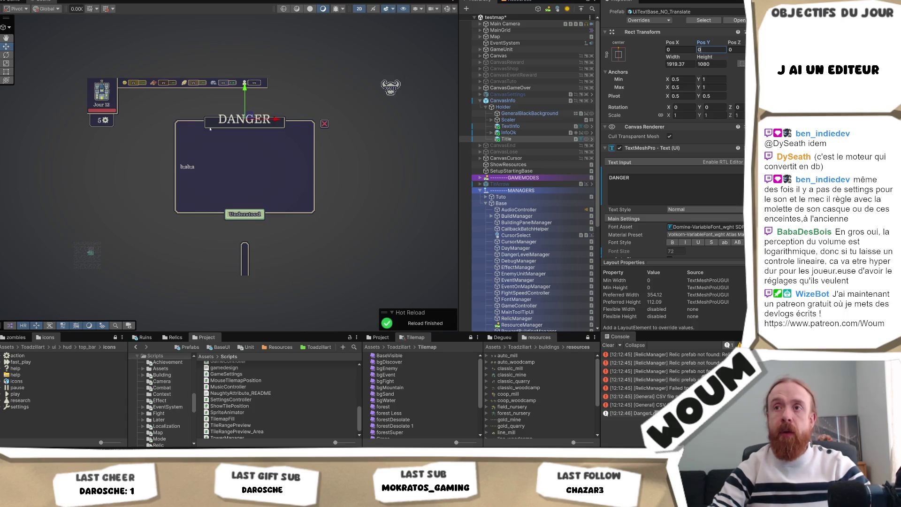
scroll(282, 119, "up", 2)
scroll(289, 117, "up", 2)
scroll(301, 116, "up", 2)
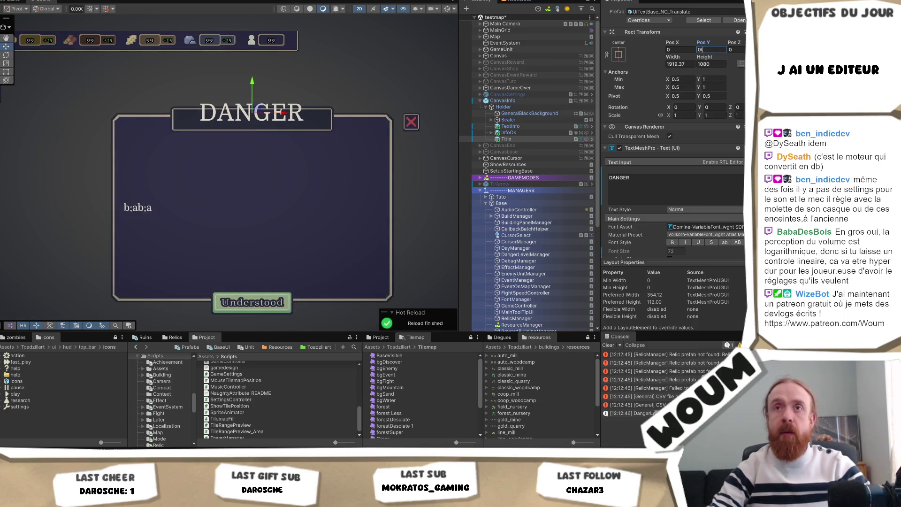
left_click(529, 139)
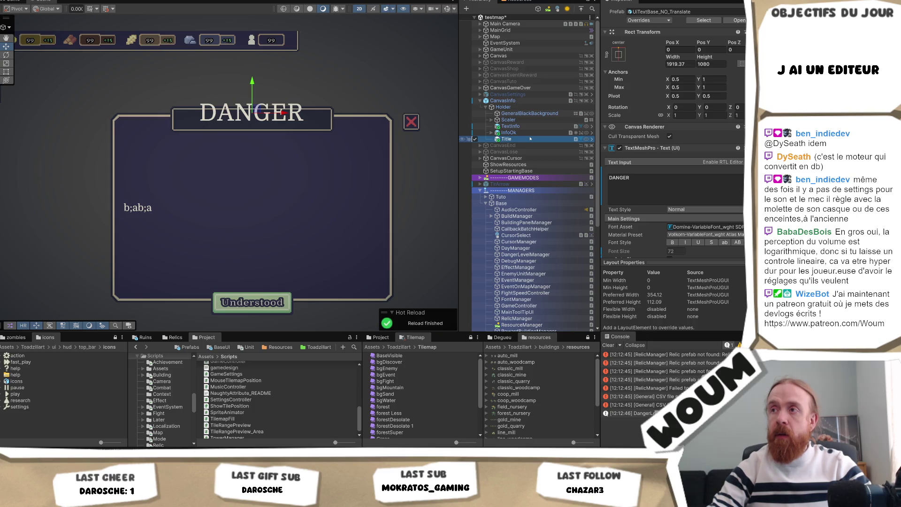
scroll(331, 163, "down", 2)
scroll(283, 166, "down", 1)
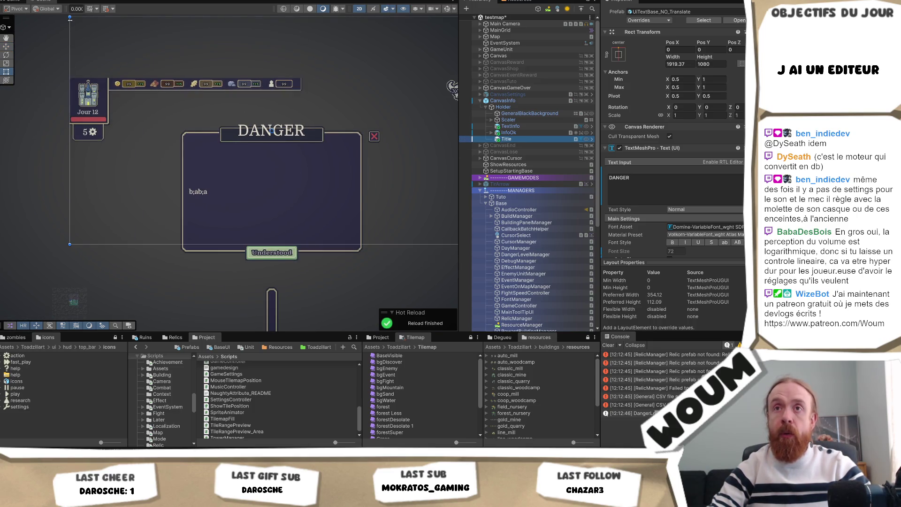
Resize the title box by its edges so DANGER fits the panel header, then select CanvasInfo
left_click_drag(69, 16, 221, 131)
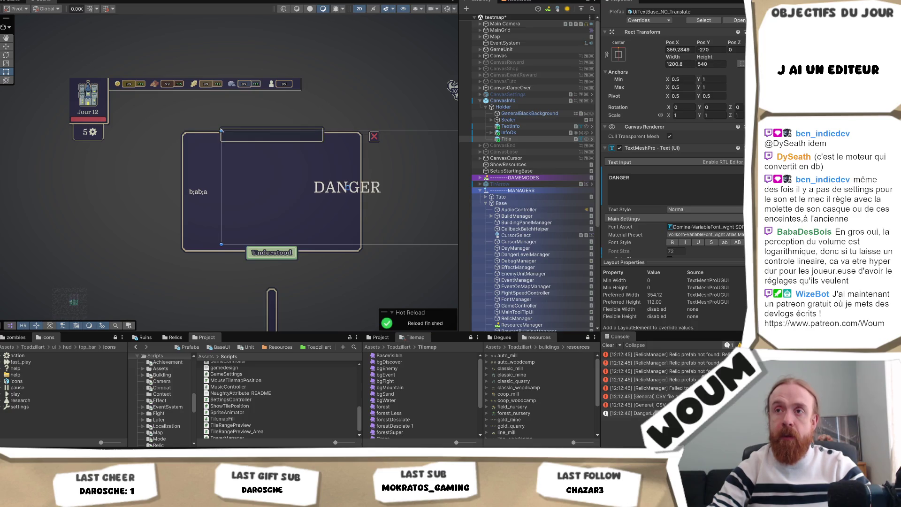
left_click_drag(338, 246, 311, 141)
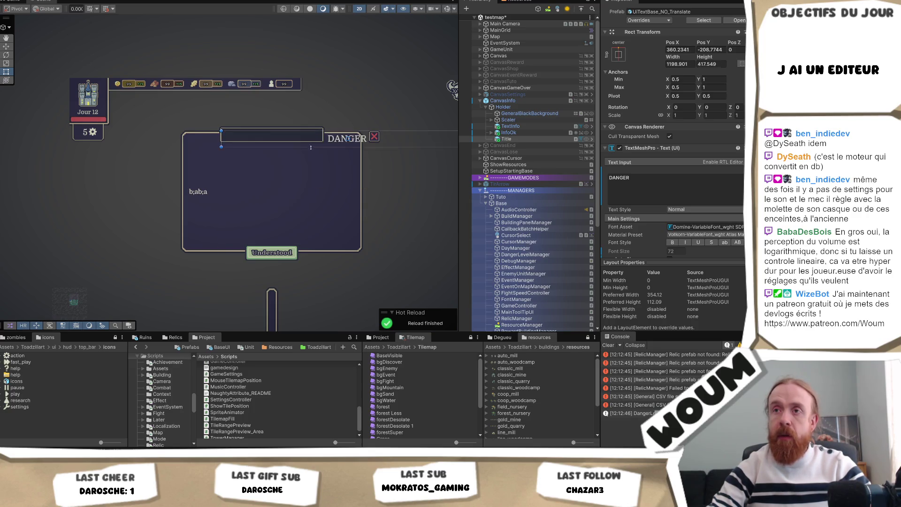
scroll(382, 166, "down", 2)
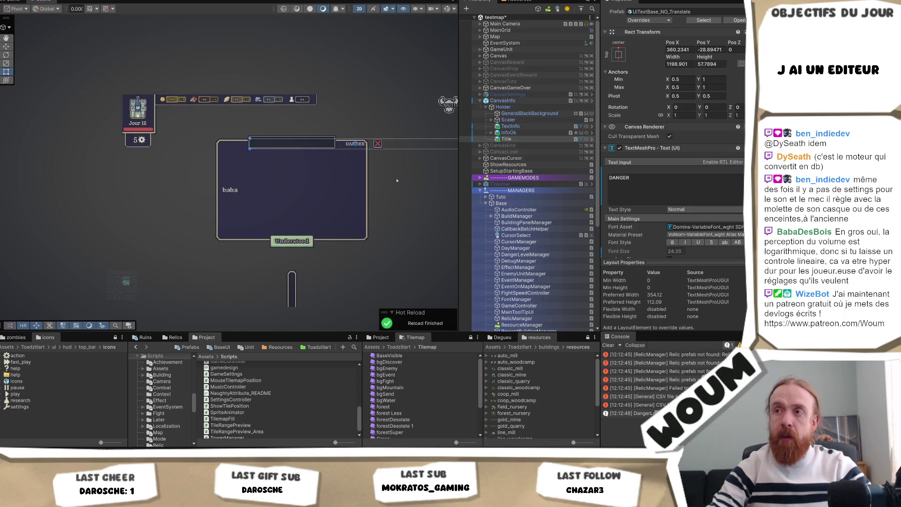
left_click_drag(345, 152, 236, 152)
scroll(157, 160, "up", 1)
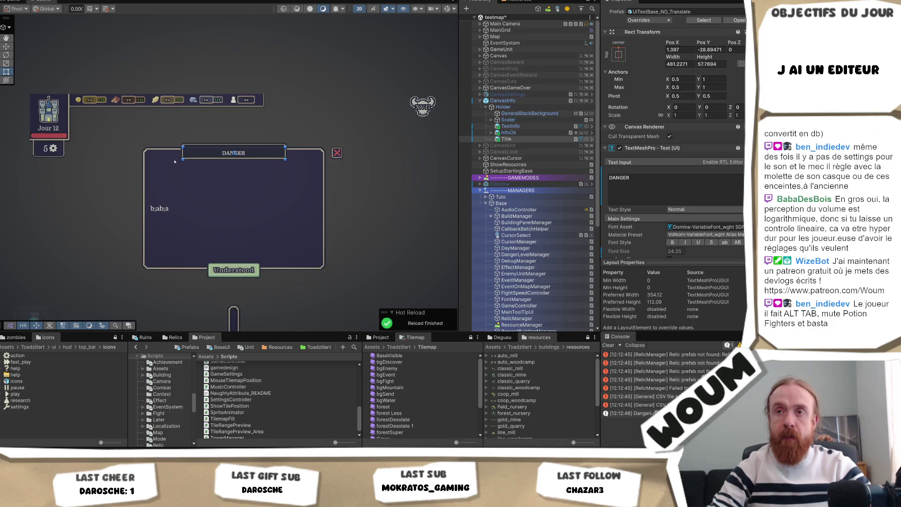
scroll(156, 160, "up", 1)
scroll(151, 183, "up", 1)
scroll(149, 200, "up", 1)
scroll(146, 205, "up", 1)
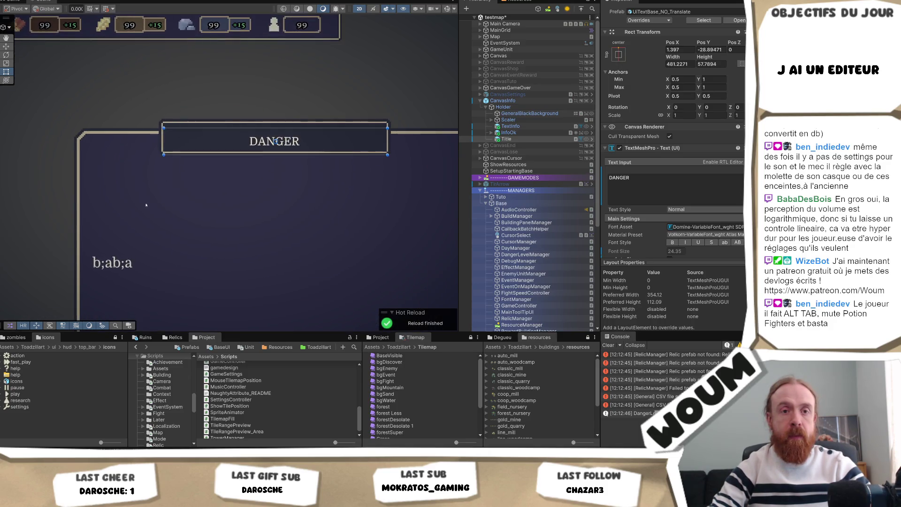
scroll(146, 205, "up", 1)
scroll(151, 183, "up", 1)
scroll(157, 166, "up", 1)
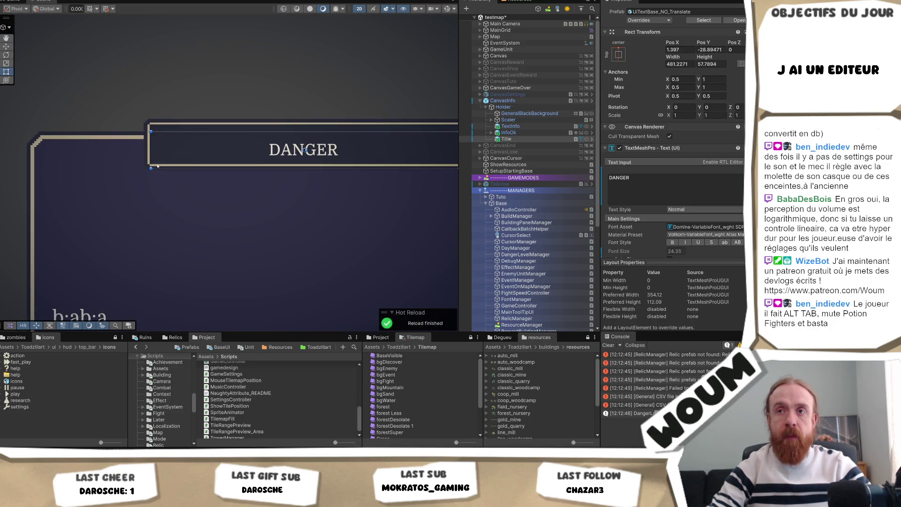
mouse_move(151, 168)
left_mouse_down()
mouse_move(142, 169)
mouse_move(160, 168)
left_mouse_up()
scroll(141, 179, "up", 1)
scroll(141, 180, "up", 1)
scroll(144, 176, "up", 1)
scroll(152, 171, "up", 1)
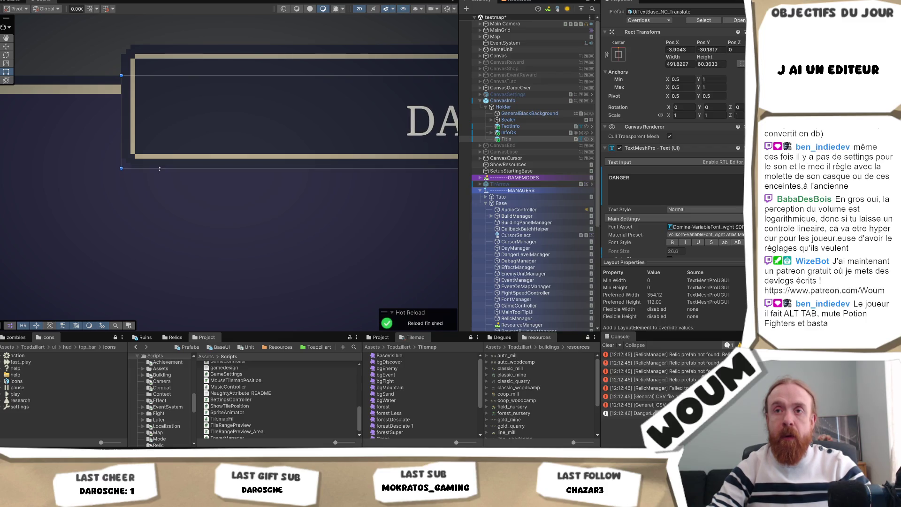
left_click_drag(176, 74, 177, 42)
scroll(141, 141, "down", 1)
scroll(131, 161, "down", 1)
left_click_drag(130, 161, 243, 156)
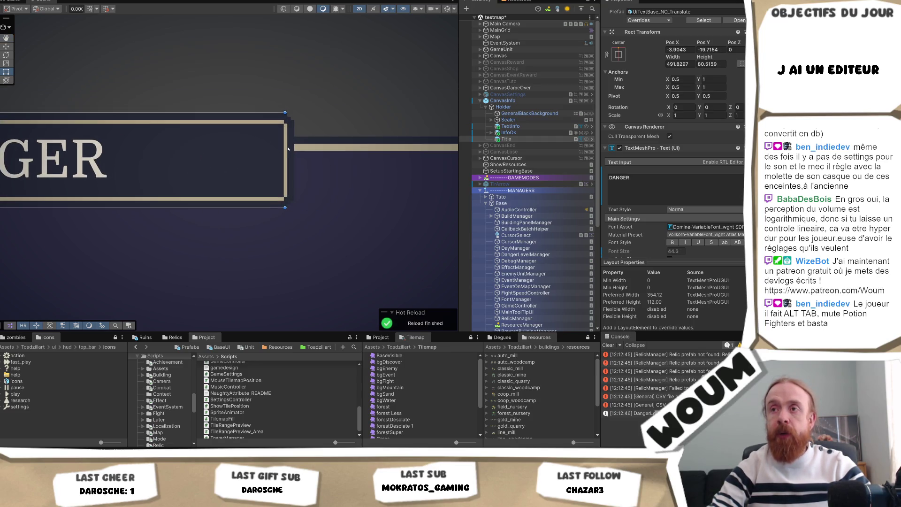
left_click(507, 139)
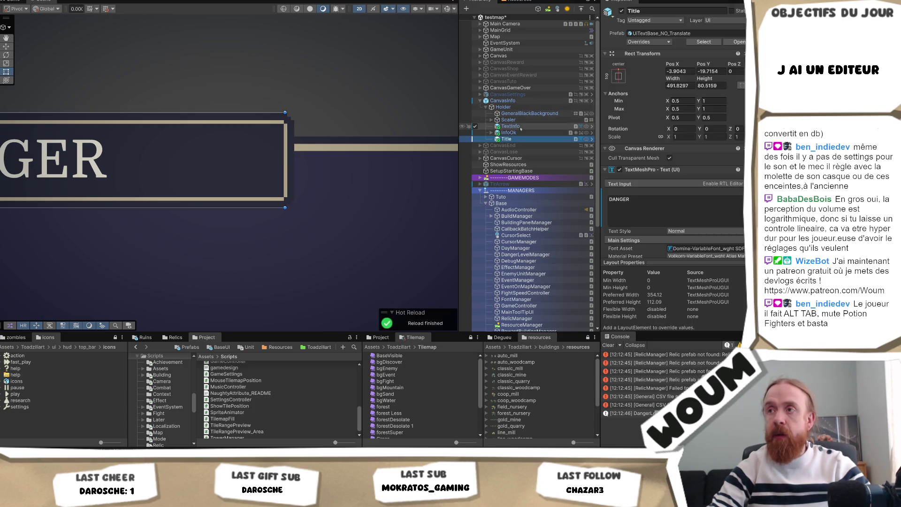
left_click(284, 151)
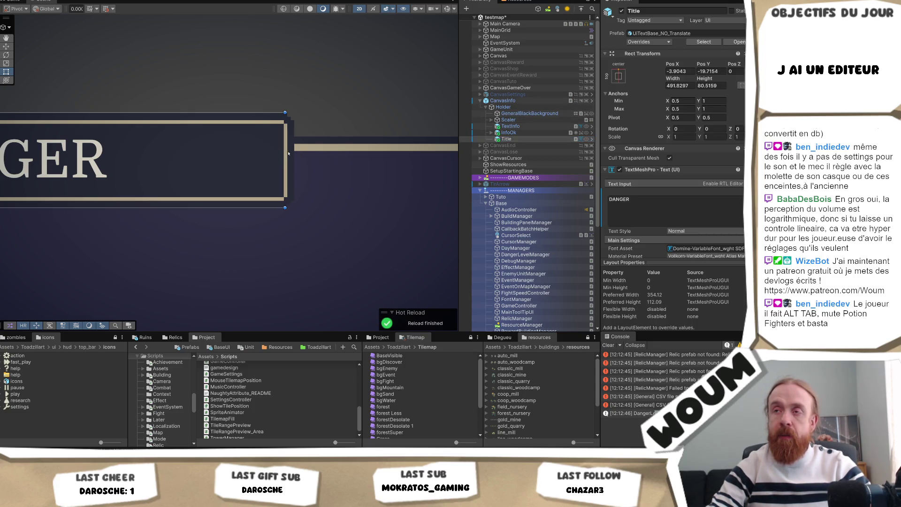
left_click(504, 140)
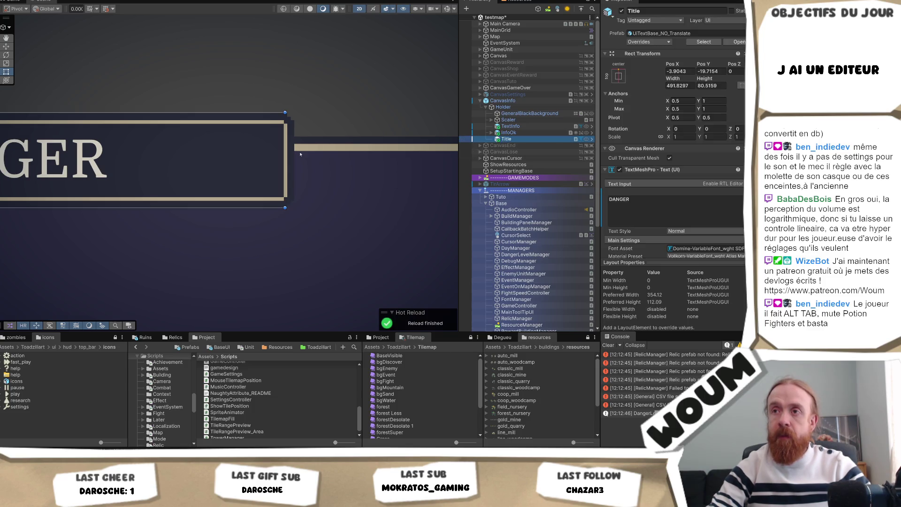
left_click_drag(286, 151, 295, 150)
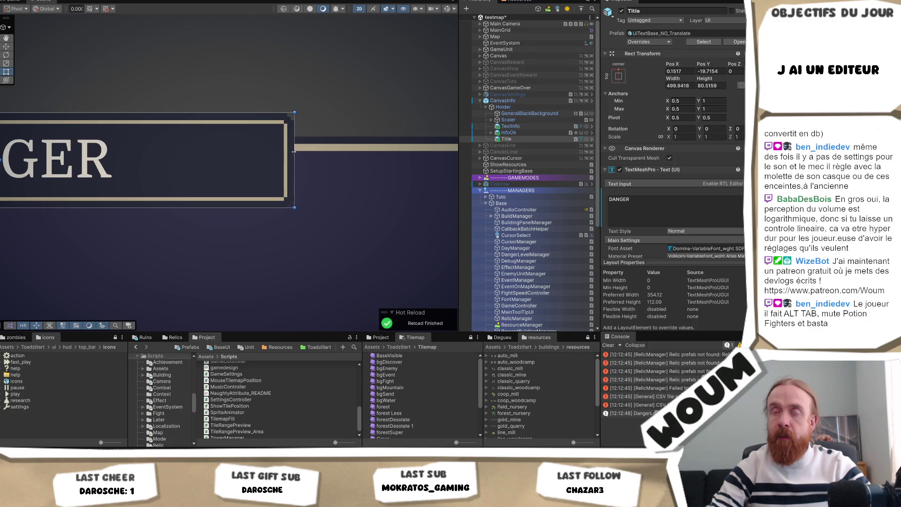
scroll(294, 151, "down", 2)
scroll(295, 151, "down", 3)
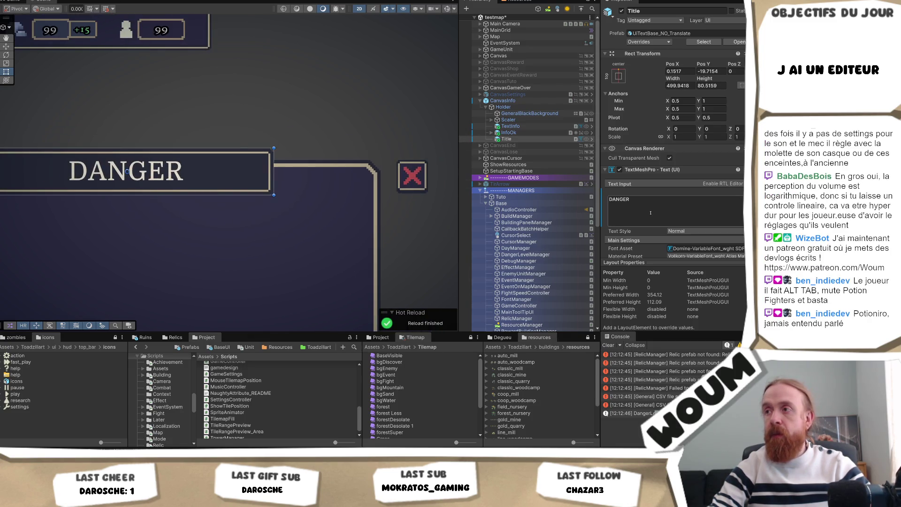
scroll(272, 164, "down", 1)
scroll(271, 163, "down", 1)
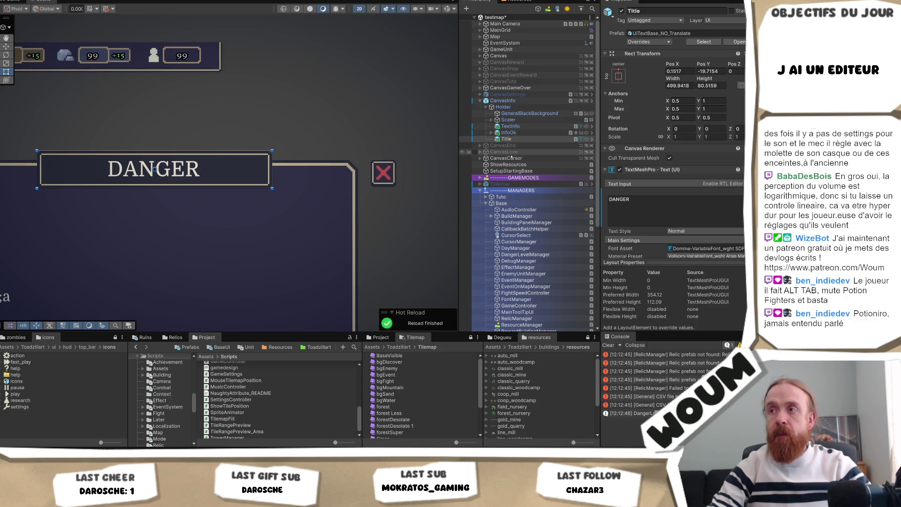
mouse_move(509, 126)
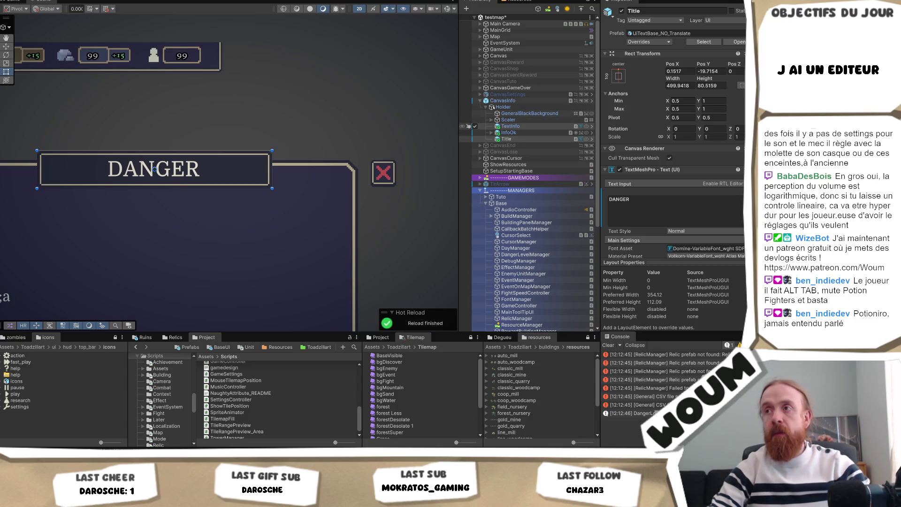
left_click(503, 106)
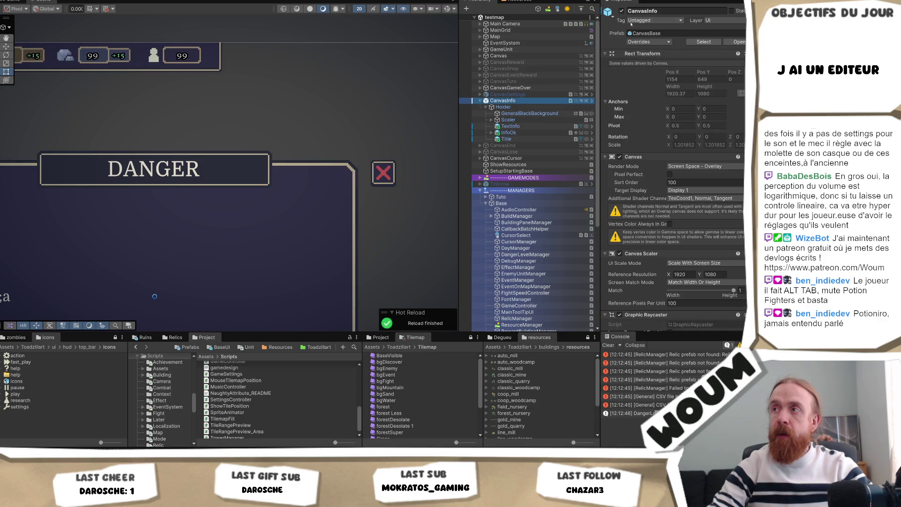
Deactivate CanvasInfo and CanvasSettings, run the game showing Welcome, and inspect Scaler
key("alt+shift+a")
key("Up")
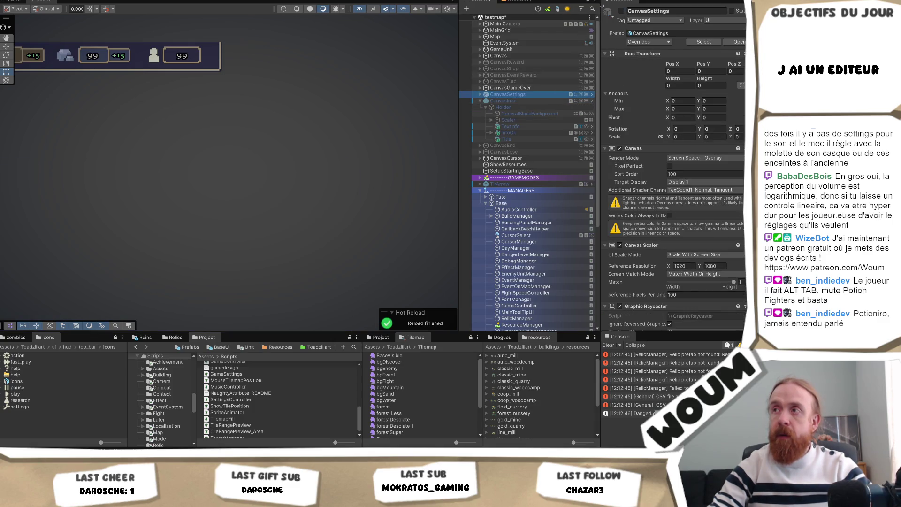
key("alt+shift+a")
left_click(383, 172)
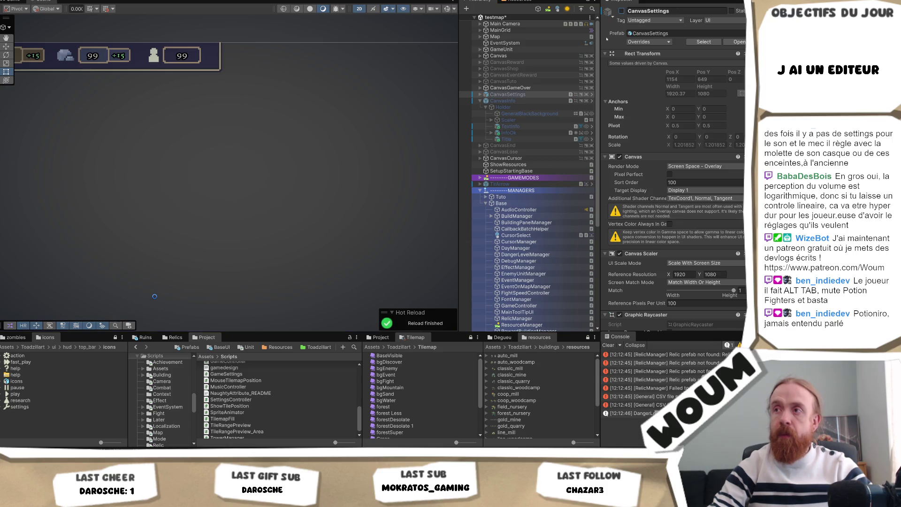
left_click(321, 192)
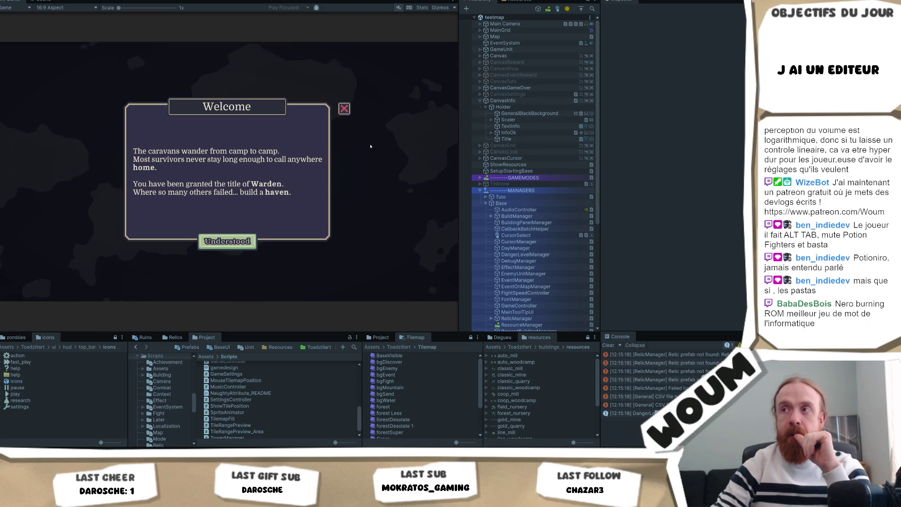
mouse_move(530, 113)
left_click(540, 121)
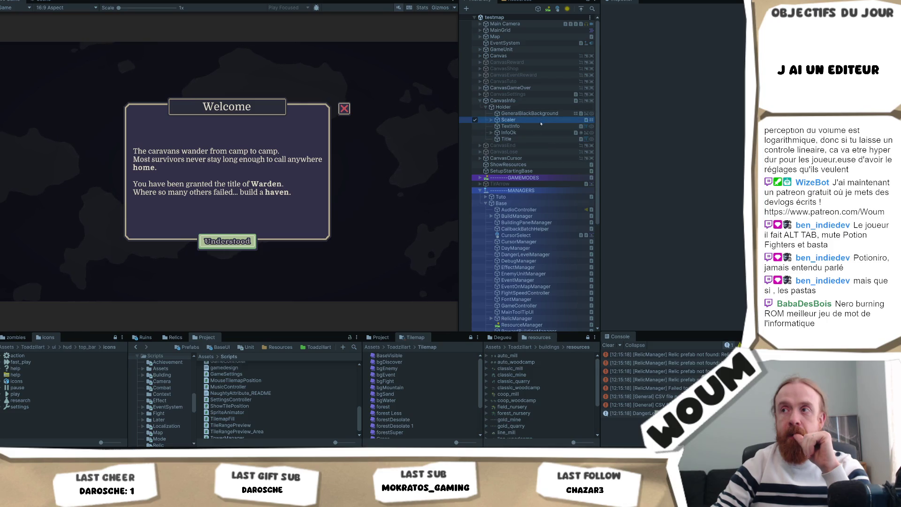
Stop play mode, nest TextInfo, InfoOk and Title under Scaler, re-enable CanvasInfo and frame it
left_click(492, 120)
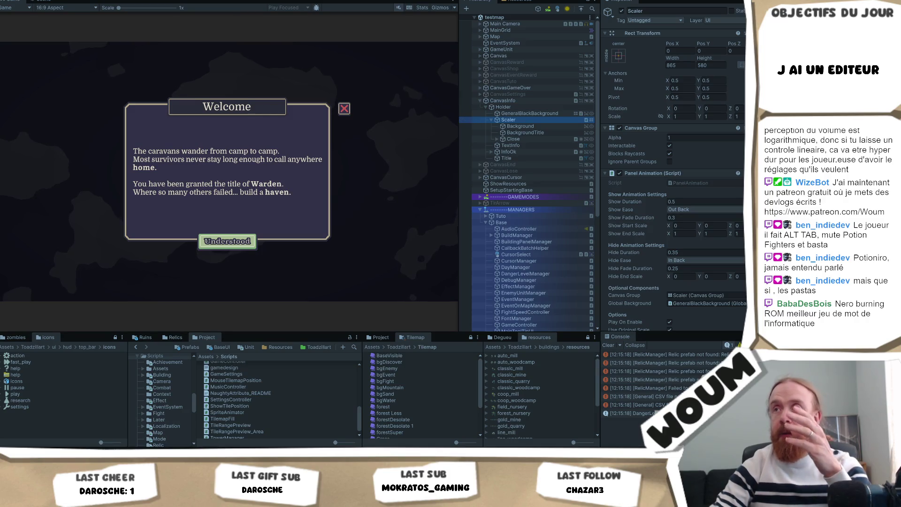
key("ctrl+p")
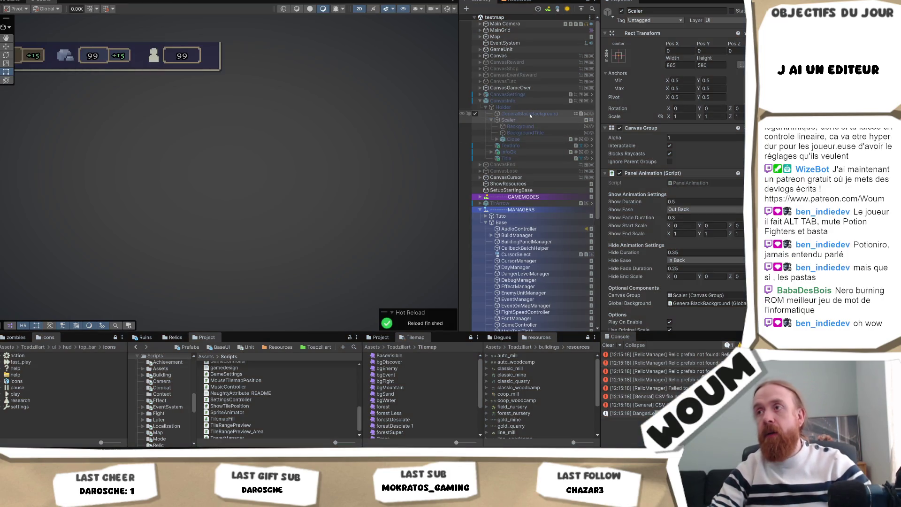
left_click(507, 145)
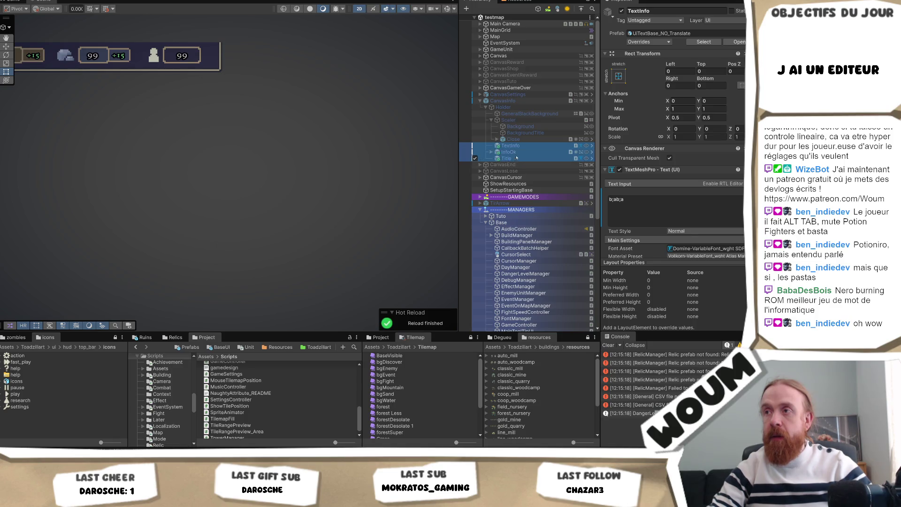
left_click_drag(517, 116, 518, 120)
left_click(518, 120)
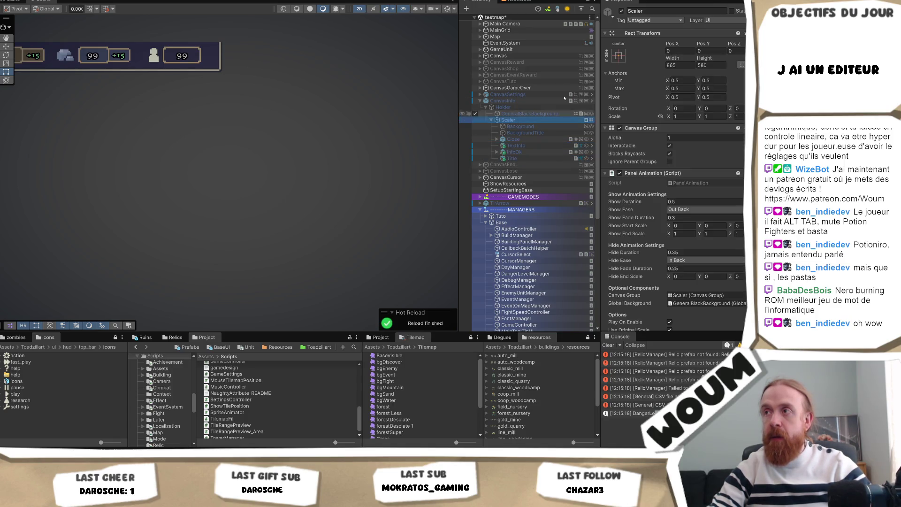
left_click(502, 101)
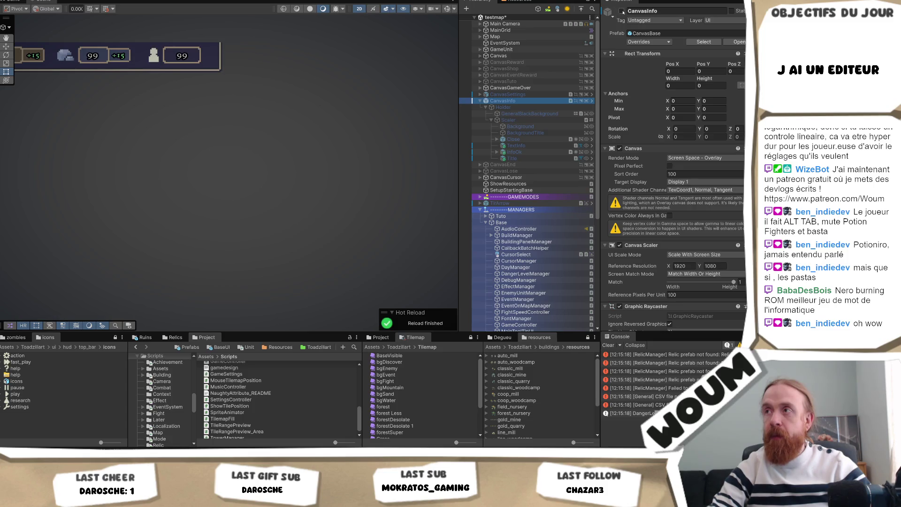
left_click(623, 11)
key("f")
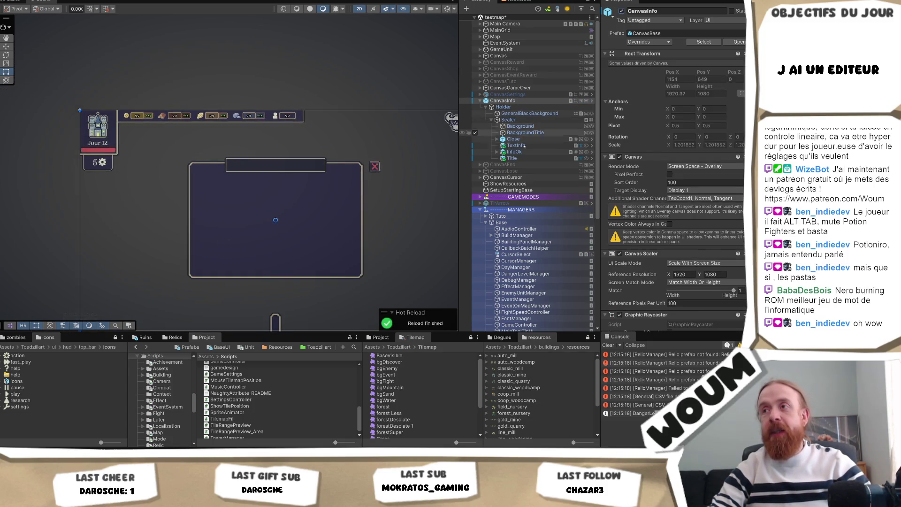
left_click(516, 146)
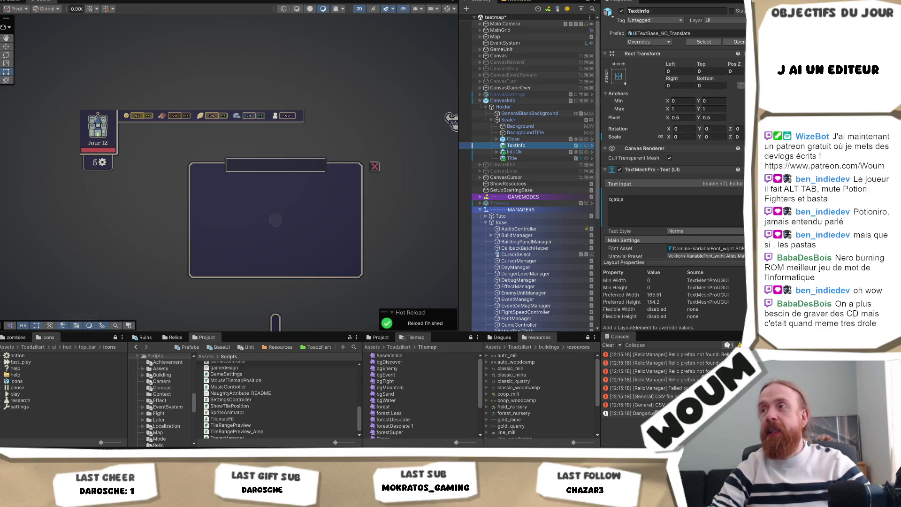
left_click(618, 75)
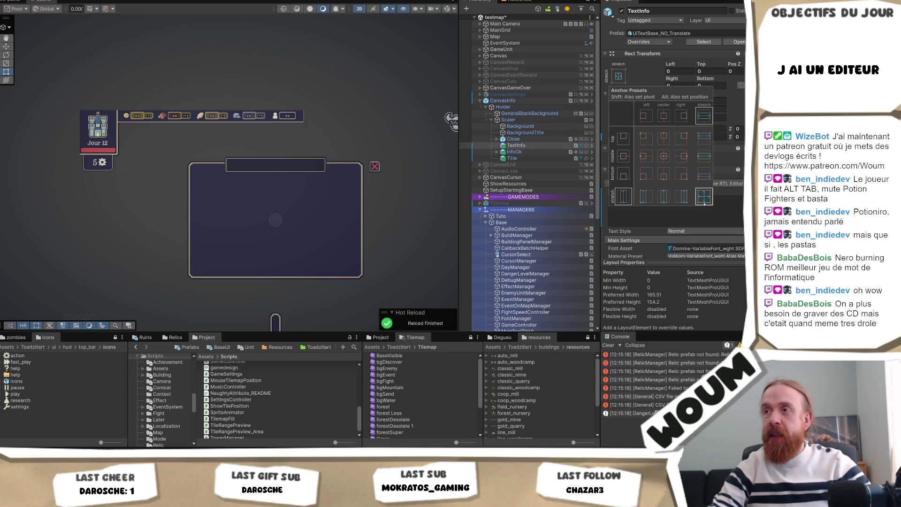
left_click(691, 197)
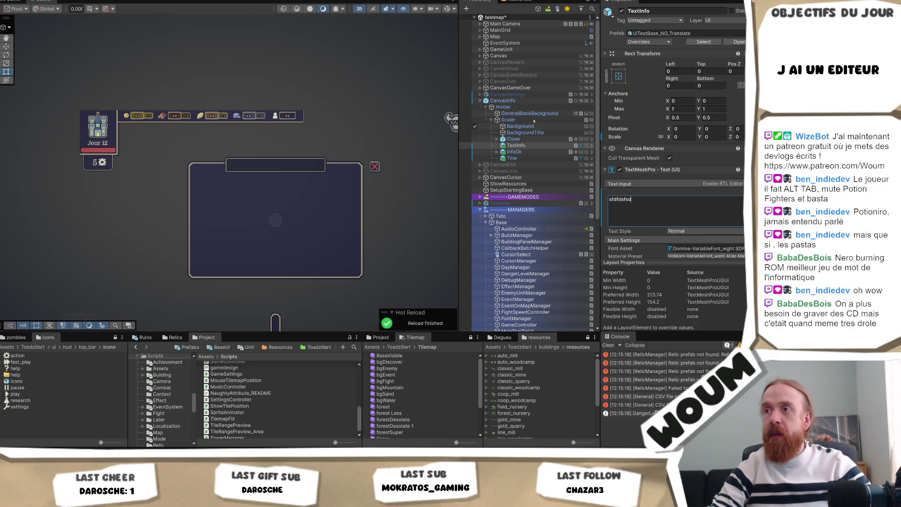
left_click(535, 121)
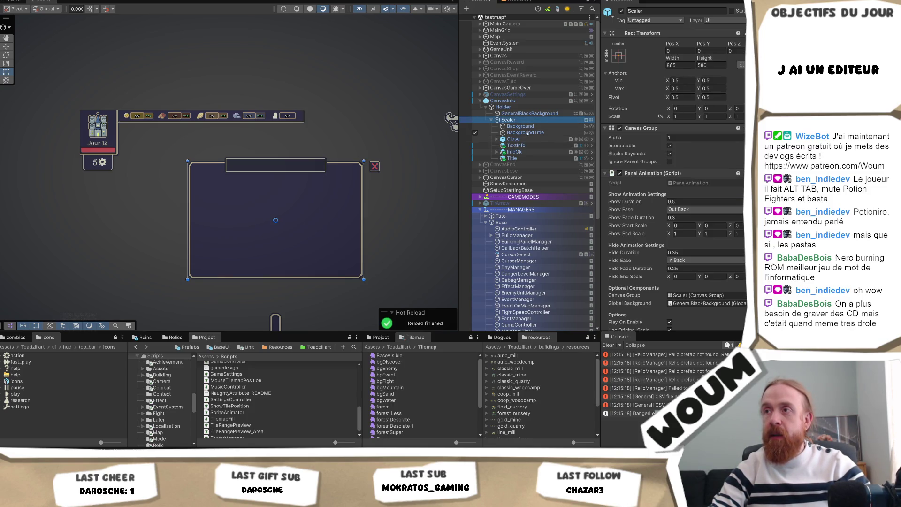
left_click(516, 151)
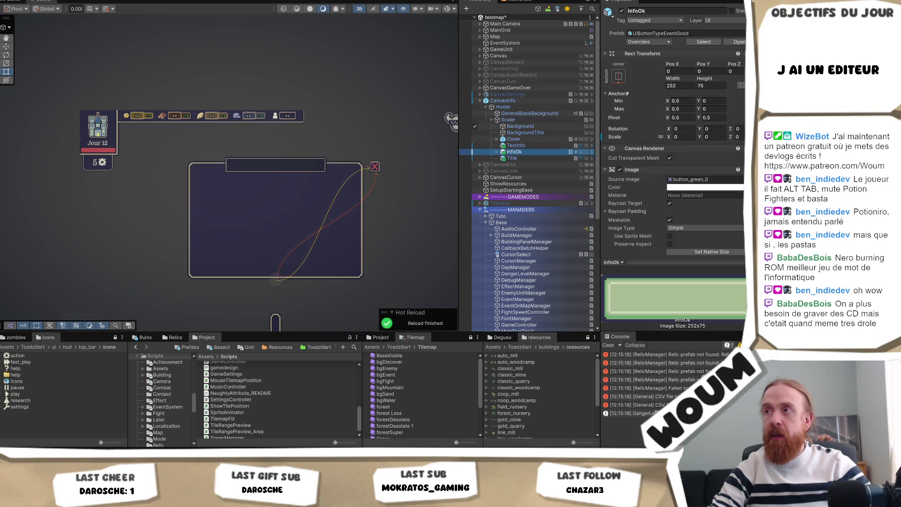
left_click(620, 75)
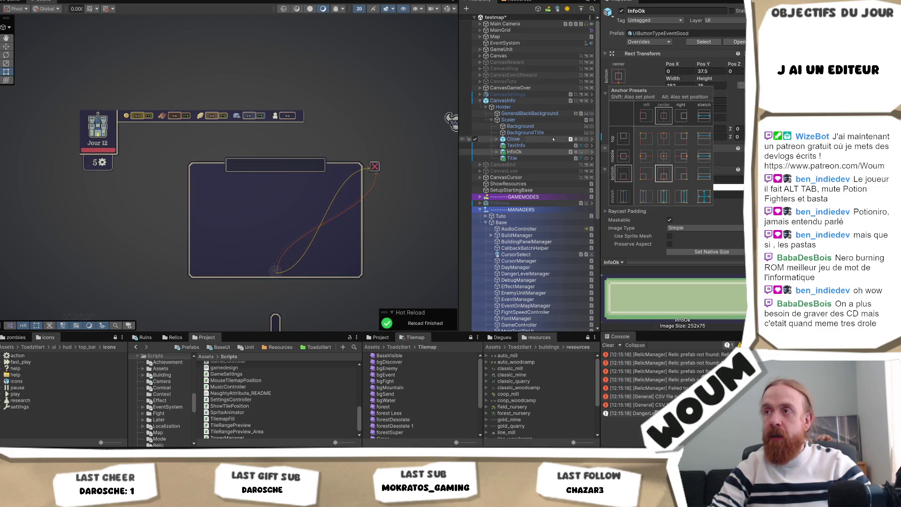
left_click(553, 101)
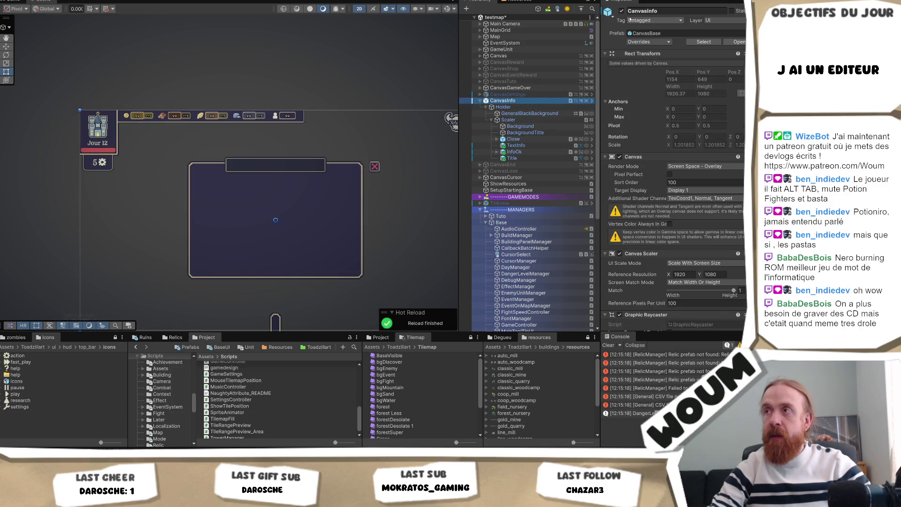
left_click(527, 120)
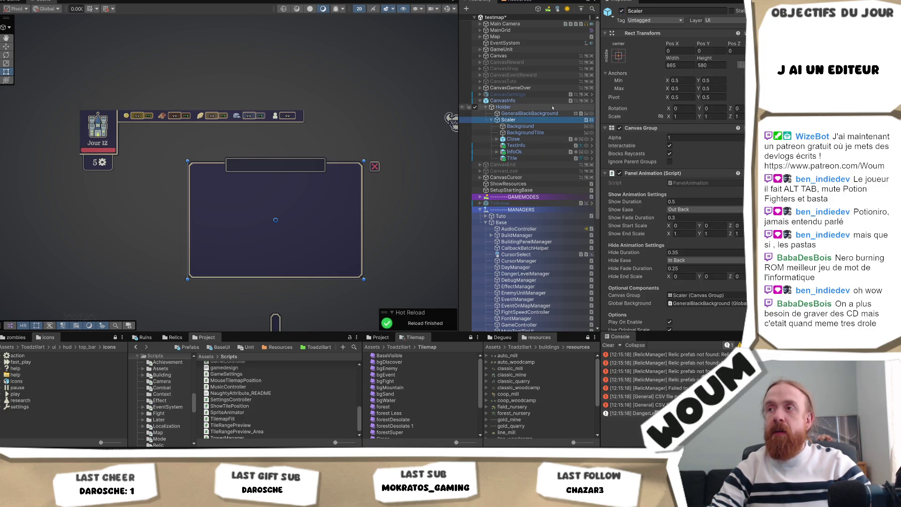
left_click(528, 126)
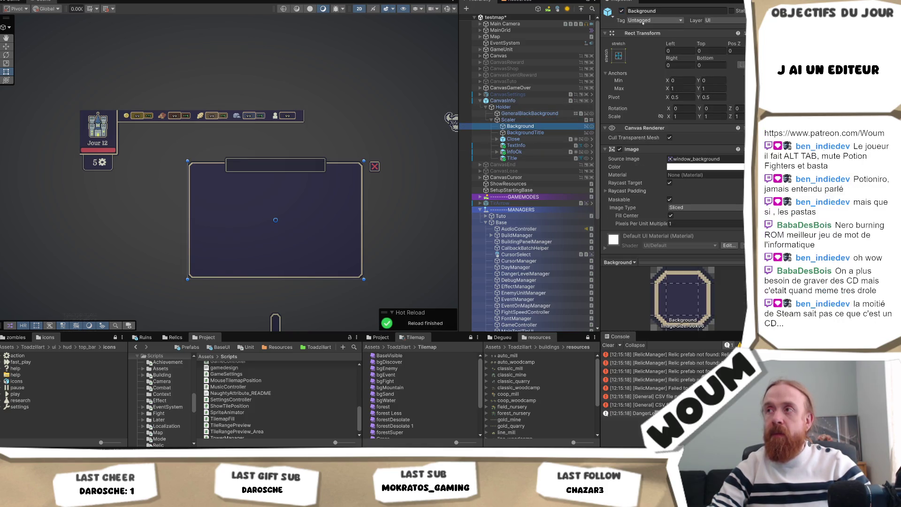
left_click(465, 126)
left_click(466, 126)
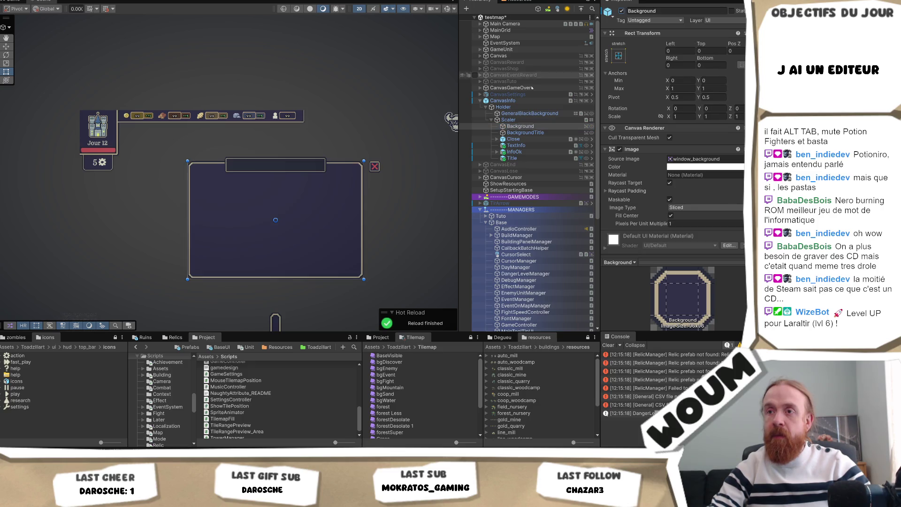
left_click(540, 159)
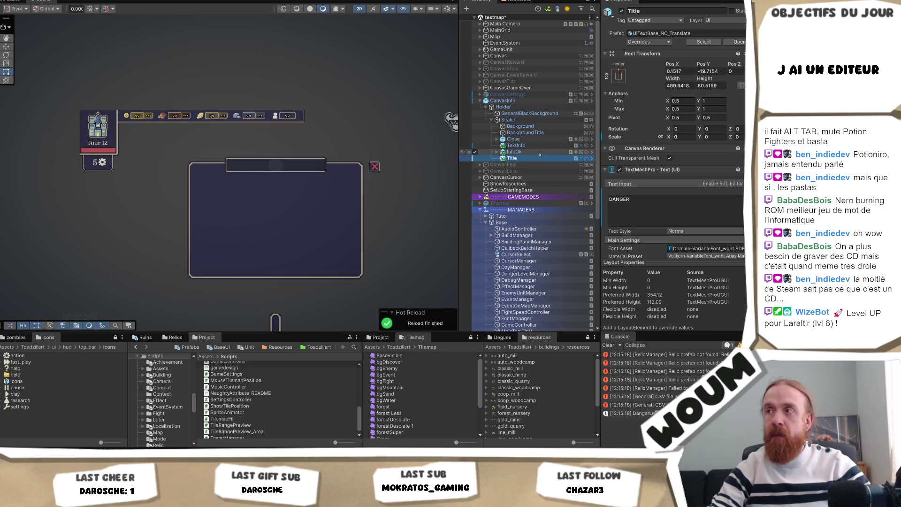
scroll(384, 185, "down", 3)
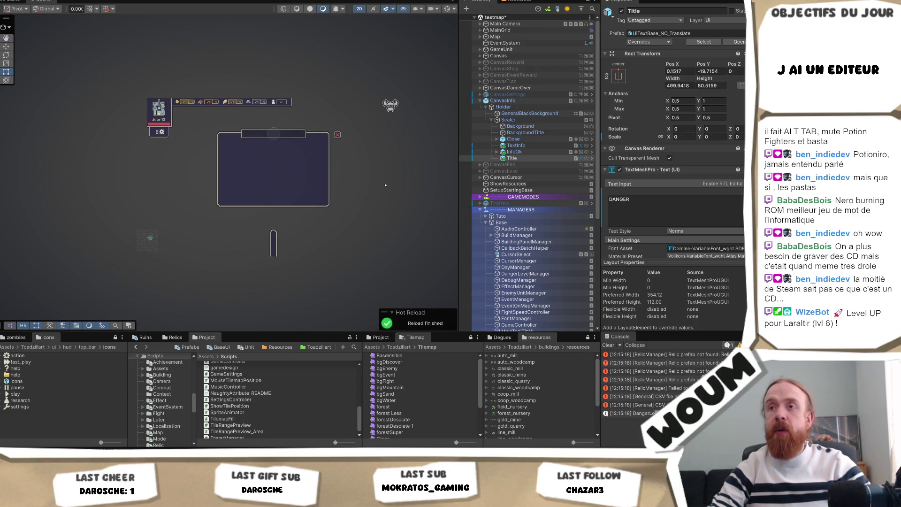
Set TextInfo's Scale Y and Title's Scale X back to 1
double_click(537, 158)
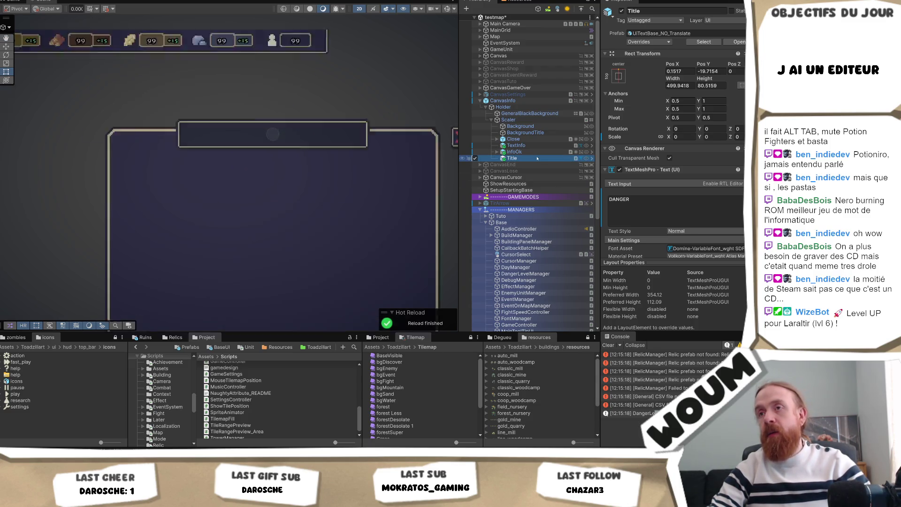
left_click(532, 145, "shift")
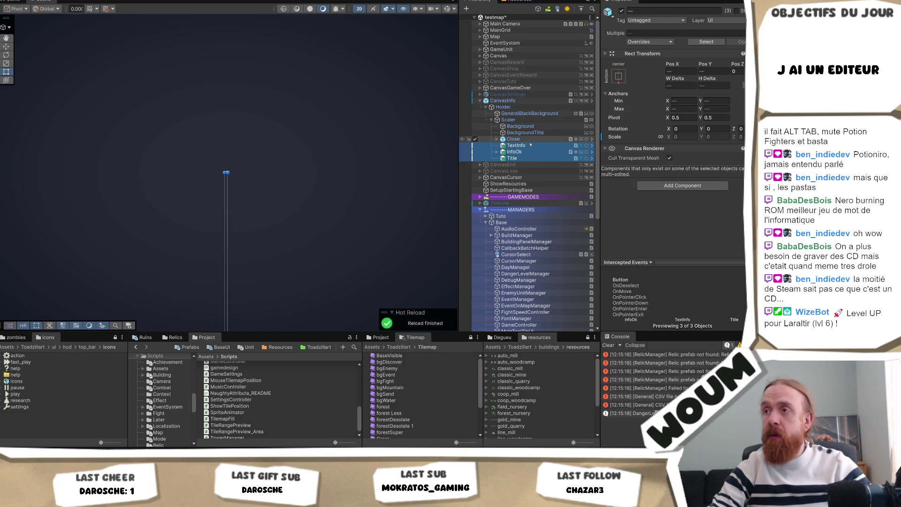
left_click(531, 146)
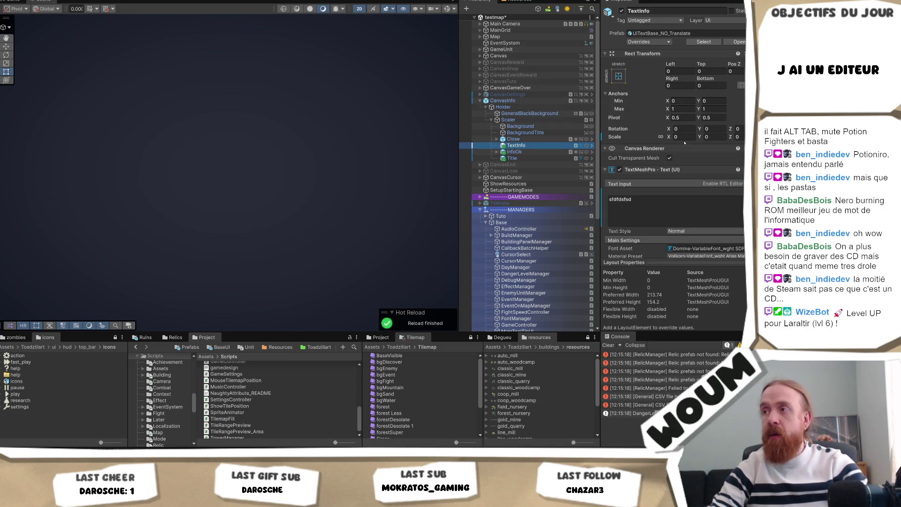
left_click(708, 137)
type("1")
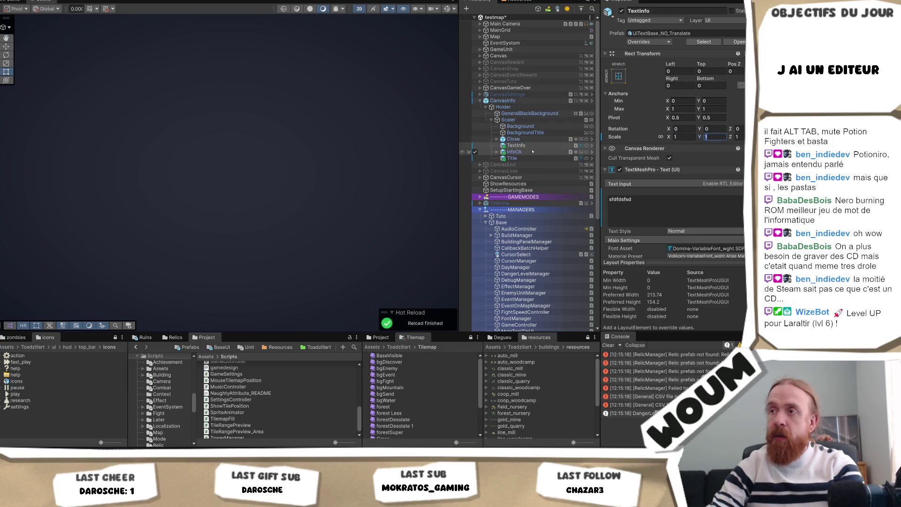
left_click(534, 151)
left_click(512, 157)
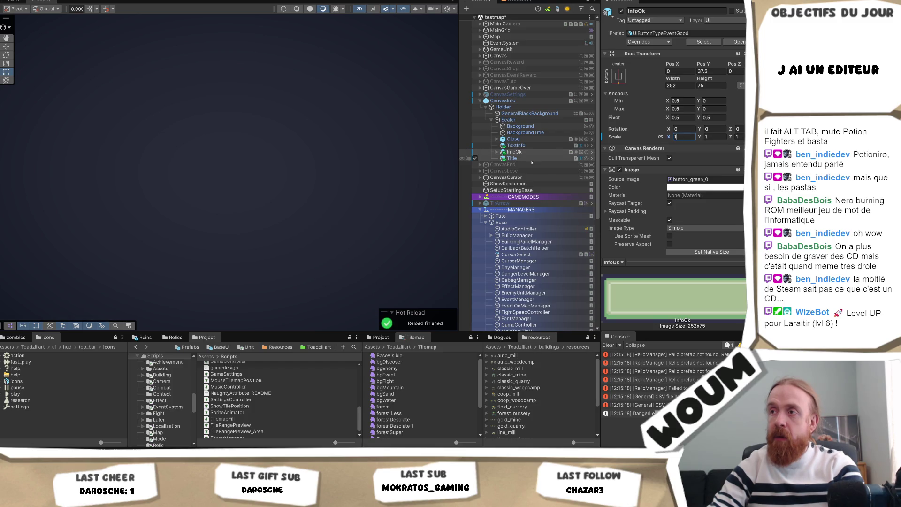
left_click(693, 137)
type("1")
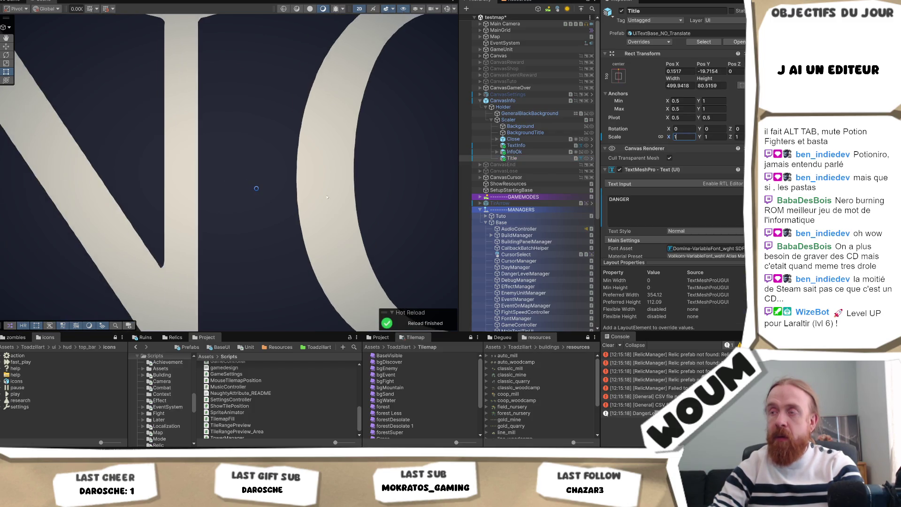
scroll(347, 181, "down", 4)
scroll(346, 181, "down", 2)
scroll(338, 181, "down", 2)
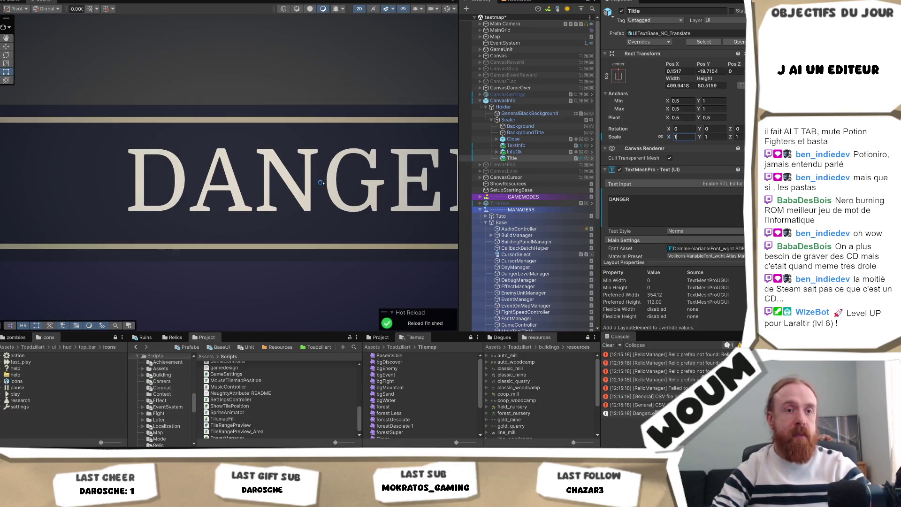
scroll(331, 183, "down", 2)
scroll(323, 185, "down", 1)
scroll(321, 187, "down", 1)
scroll(320, 190, "down", 1)
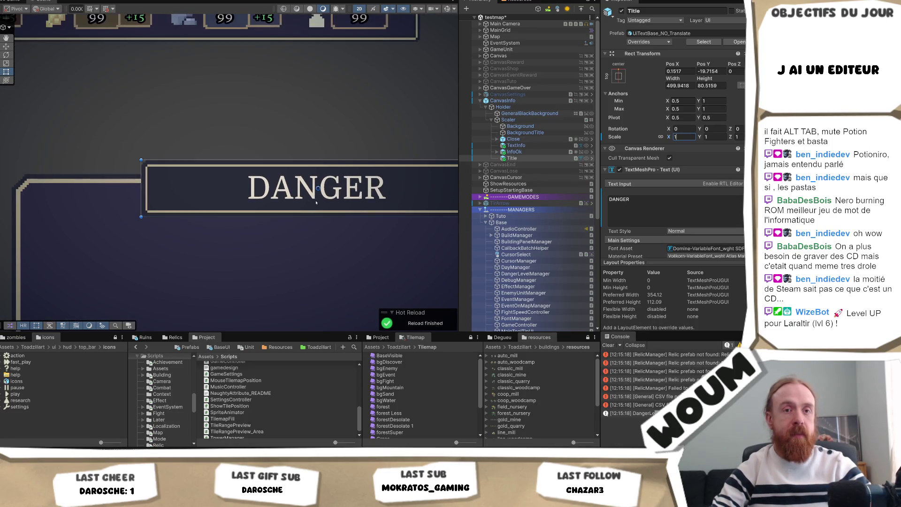
scroll(318, 194, "down", 1)
scroll(316, 199, "down", 1)
scroll(317, 201, "down", 2)
scroll(331, 199, "down", 2)
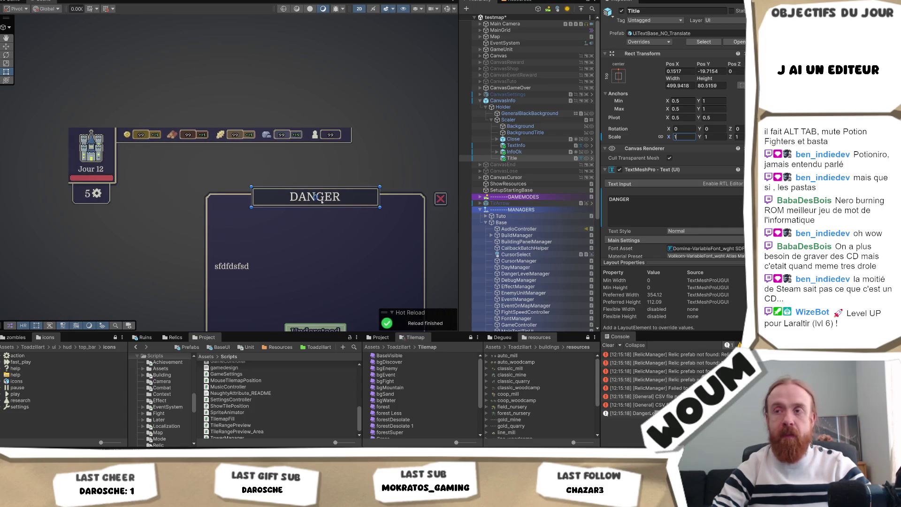
scroll(346, 205, "up", 2)
scroll(346, 190, "down", 1)
scroll(346, 189, "down", 1)
Set the InfoOk button's Pos Y to 0 and recentre the dialog in the scene
left_click(515, 151)
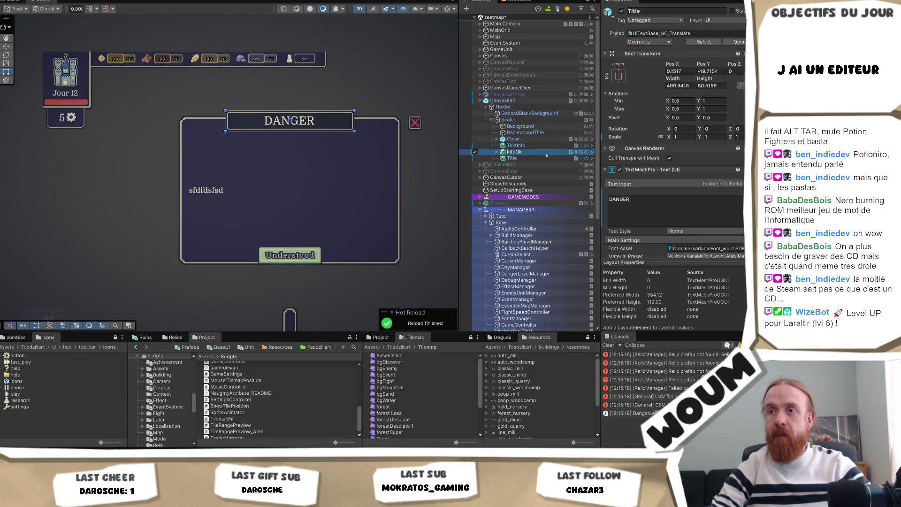
double_click(703, 71)
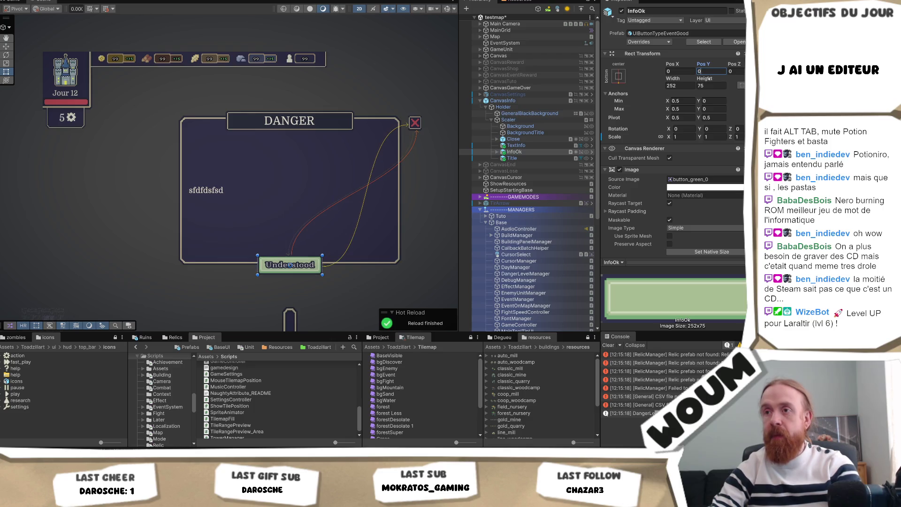
type("0")
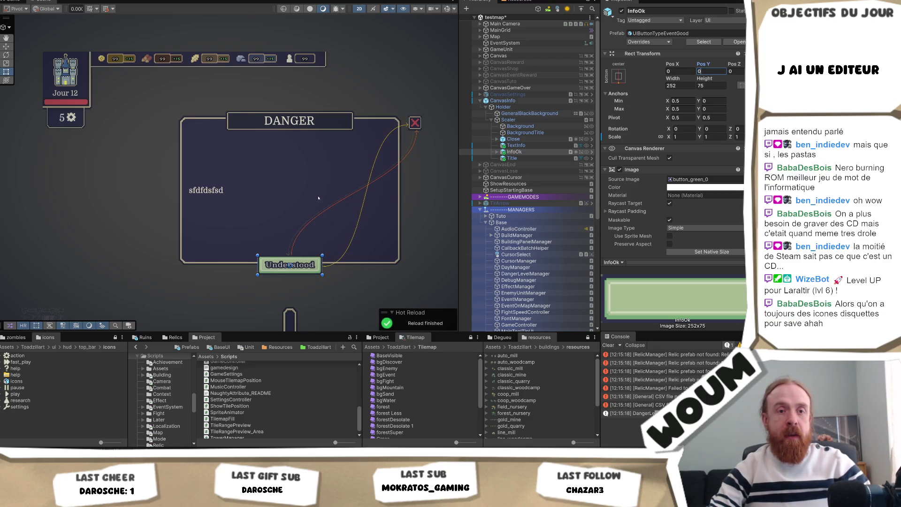
mouse_move(340, 192)
left_mouse_down()
mouse_move(307, 196)
mouse_move(271, 184)
left_mouse_up()
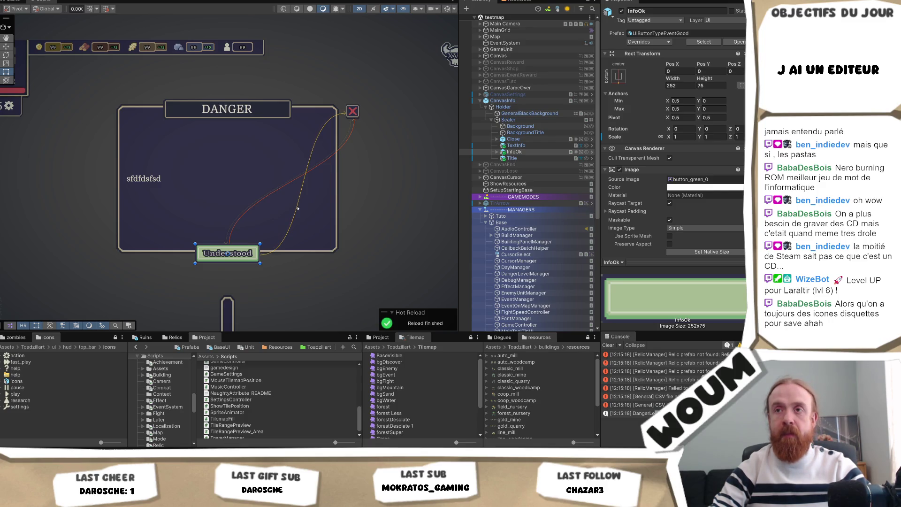
left_click(512, 145)
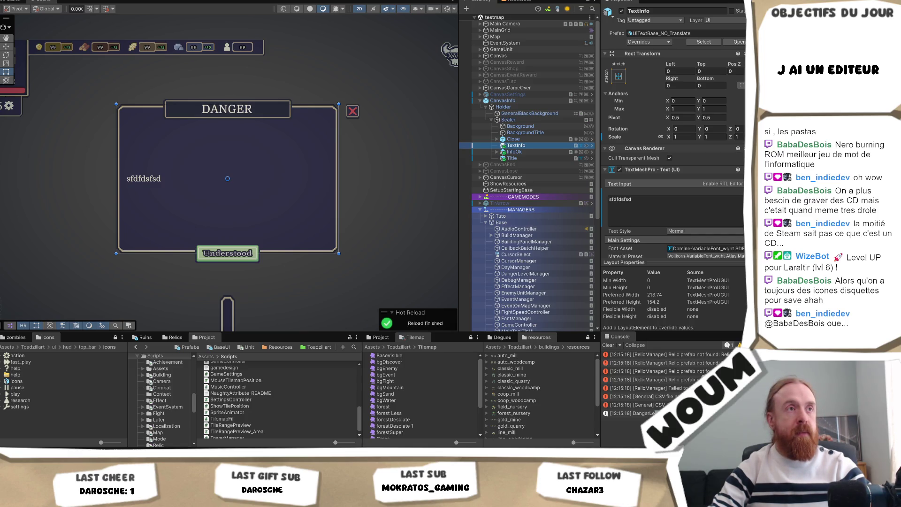
Switch to the Game view, deactivate CanvasInfo, and Alt+Tab away from Unity
key("alt+Tab")
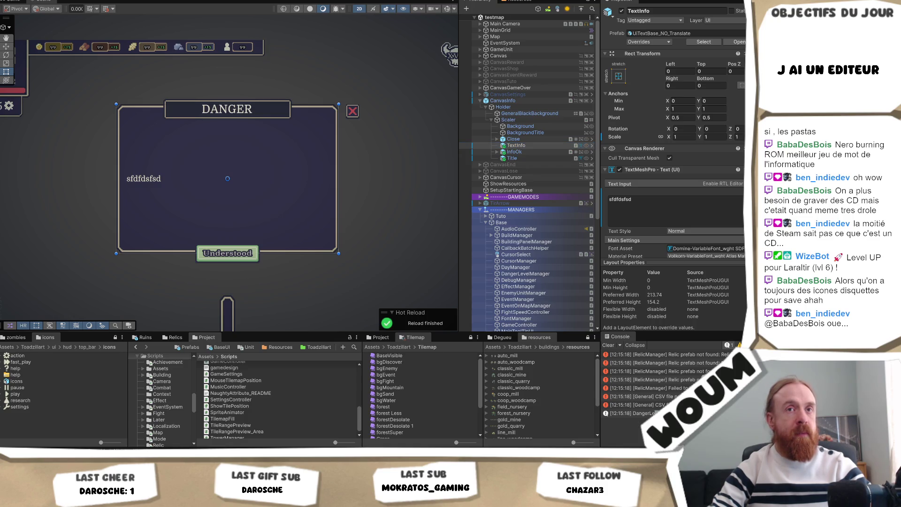
left_click(159, 40)
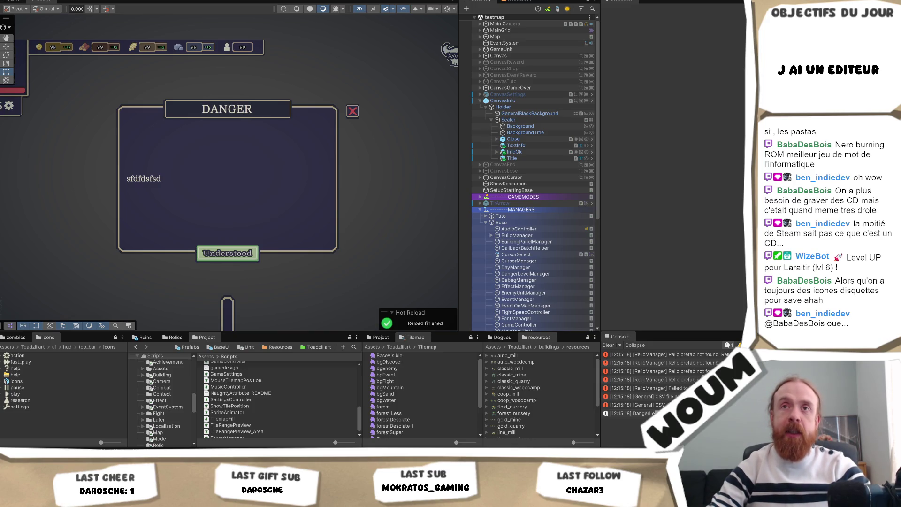
left_click(22, 2)
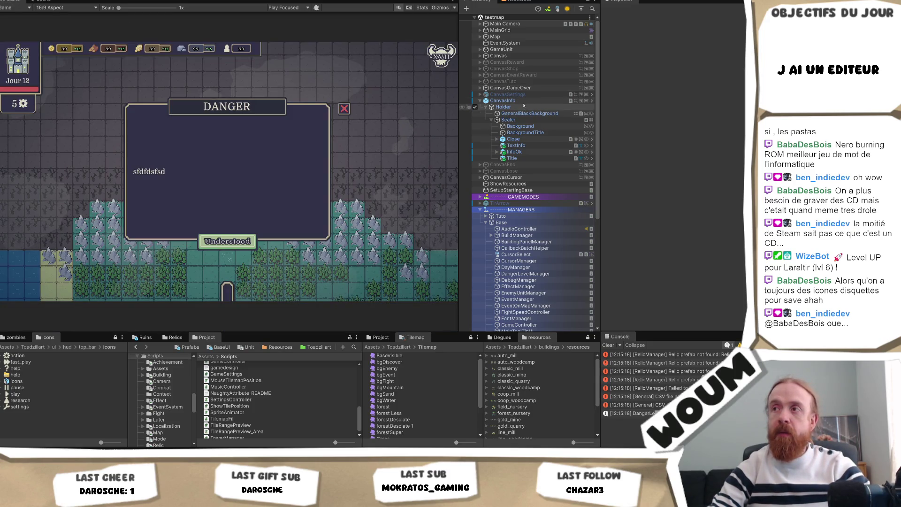
left_click(503, 101)
key("alt+shift+a")
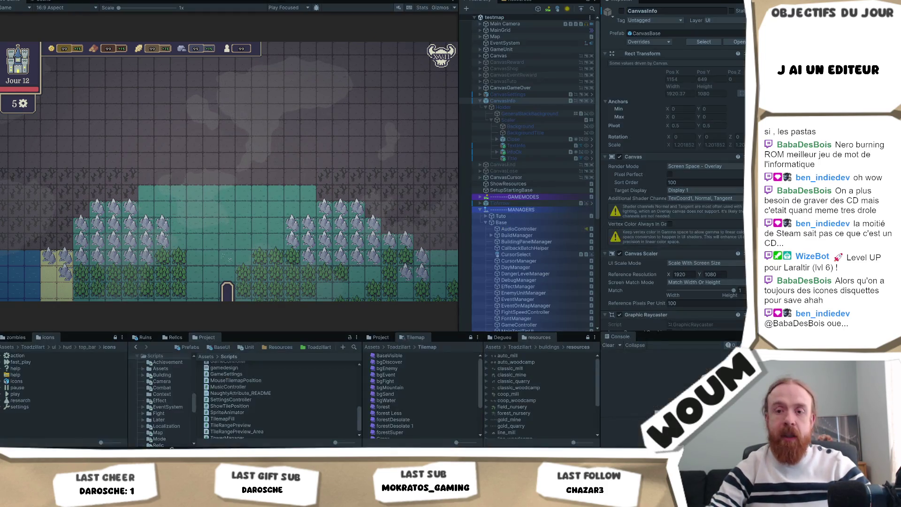
key("alt+Tab")
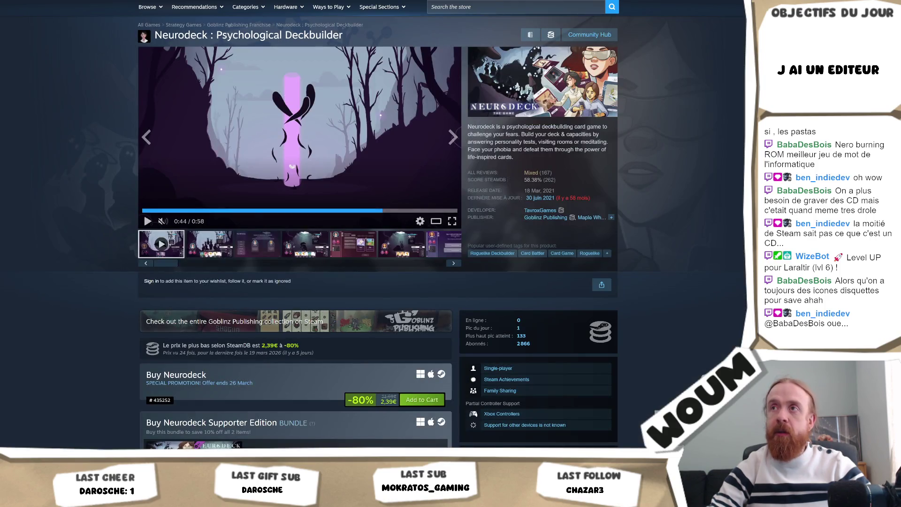
Search Google Images for 'icone sauvegarde', preview the black floppy-disk icon, and return to Unity
key("alt+Tab")
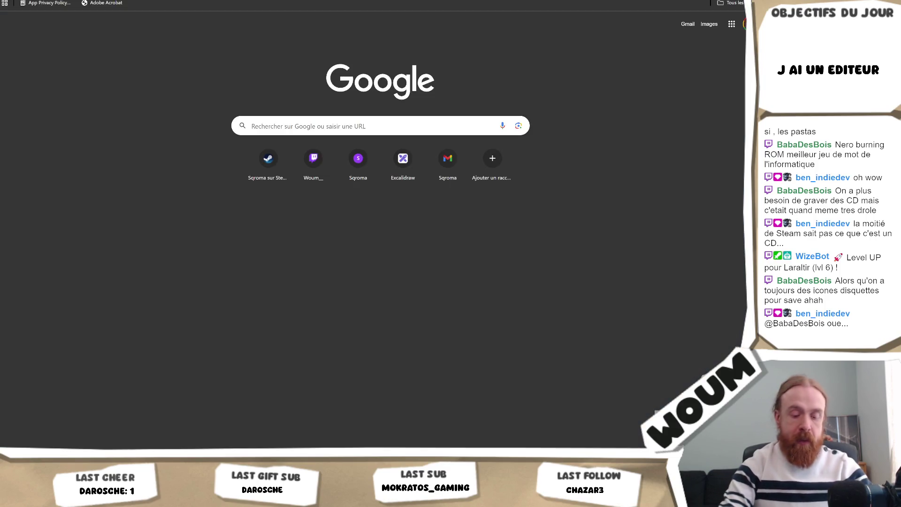
type("icone sauvegarde")
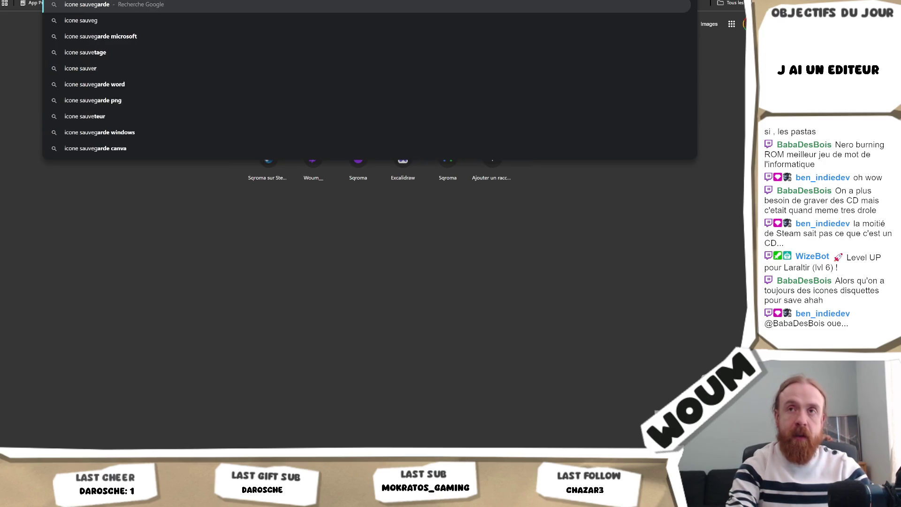
key("Return")
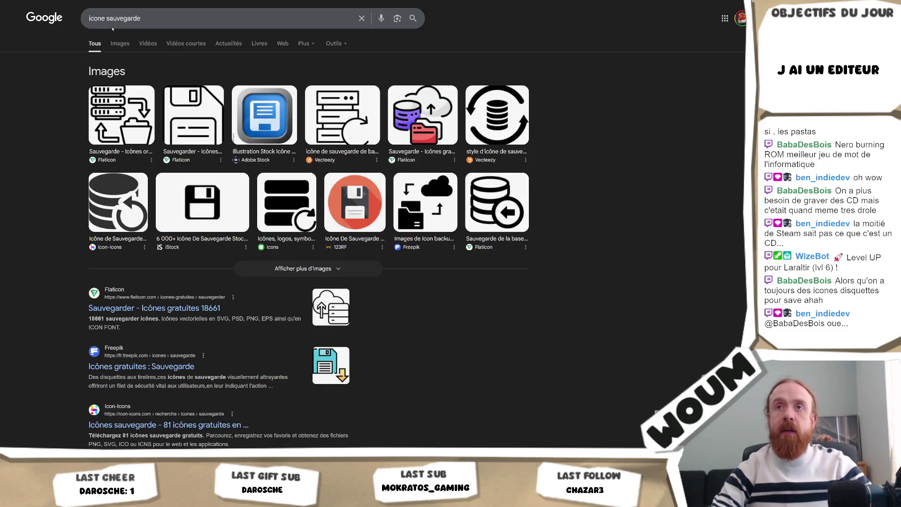
left_click(120, 43)
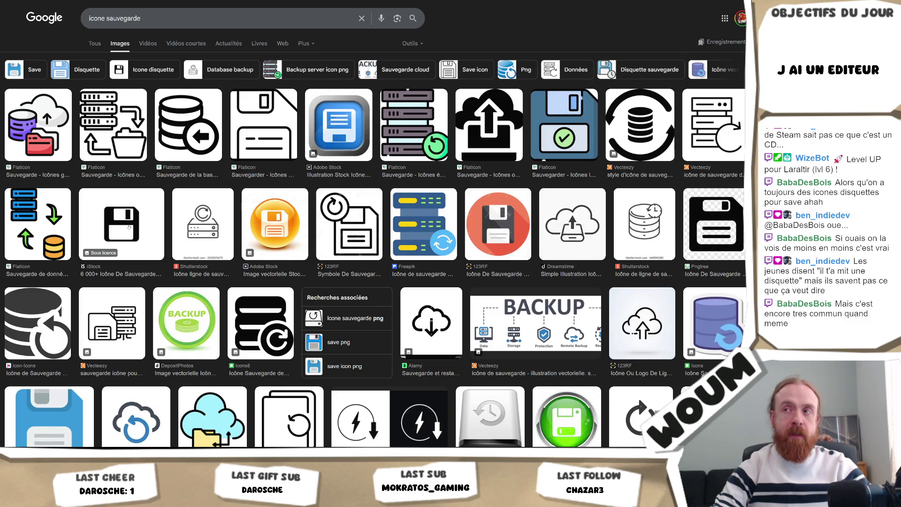
left_click(129, 227)
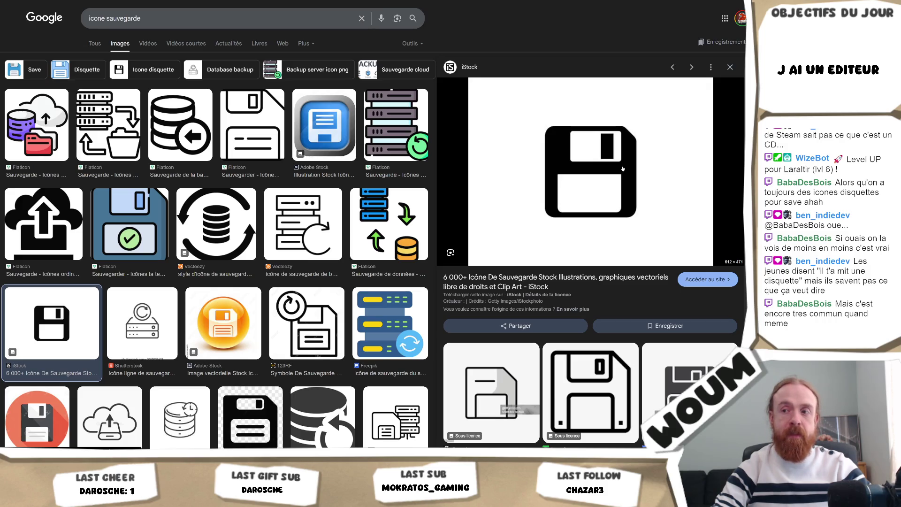
scroll(623, 169, "down", 2)
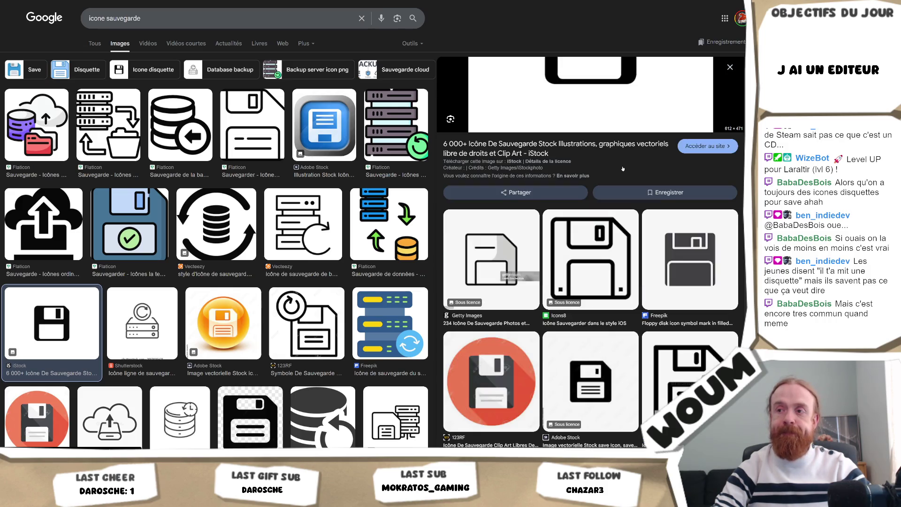
scroll(622, 168, "down", 3)
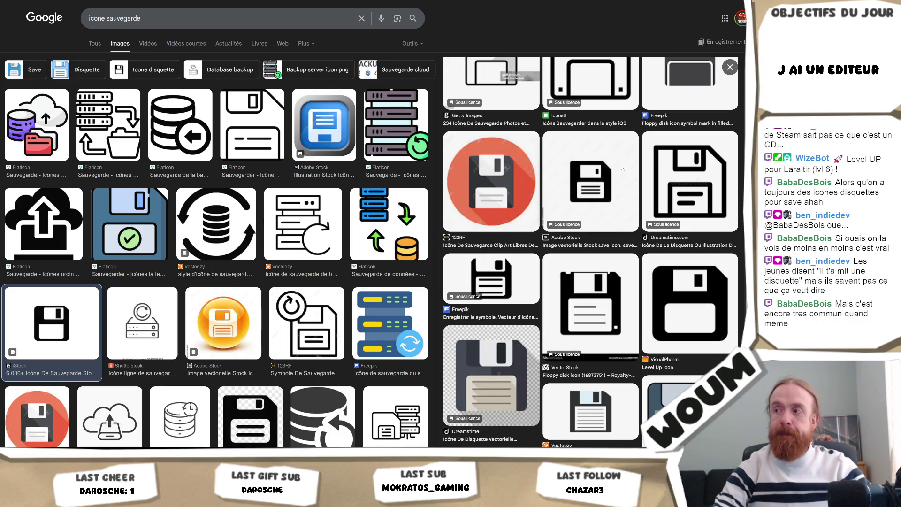
scroll(697, 268, "down", 1)
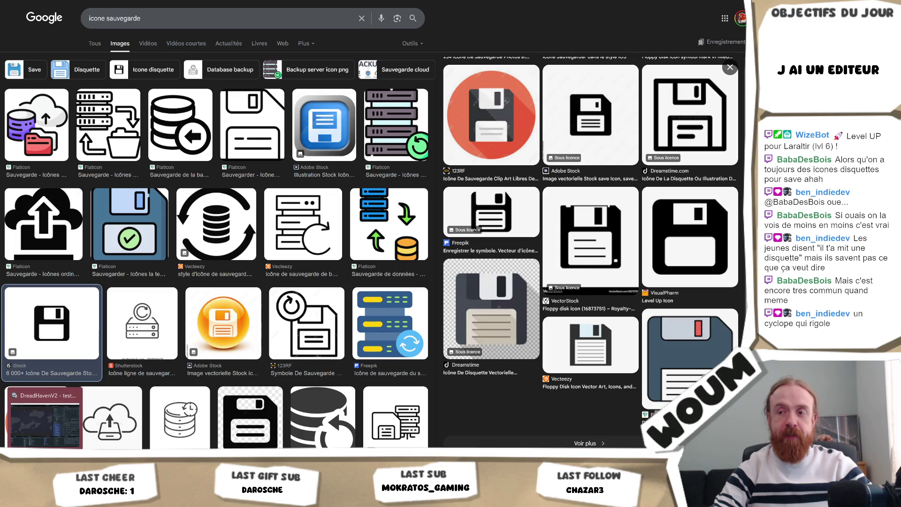
left_click(44, 420)
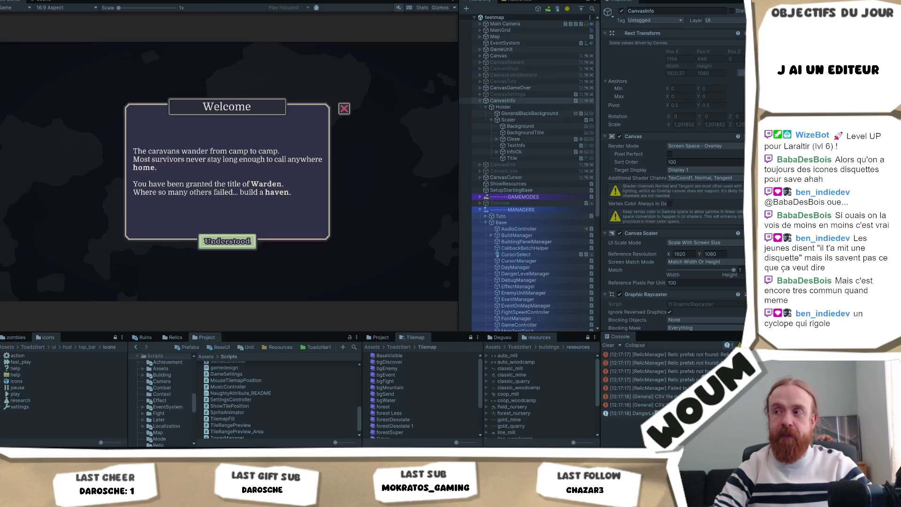
Dismiss the Welcome popup, place the town center, then inspect the Close button and CanvasBase's Panel Animation
left_click(232, 242)
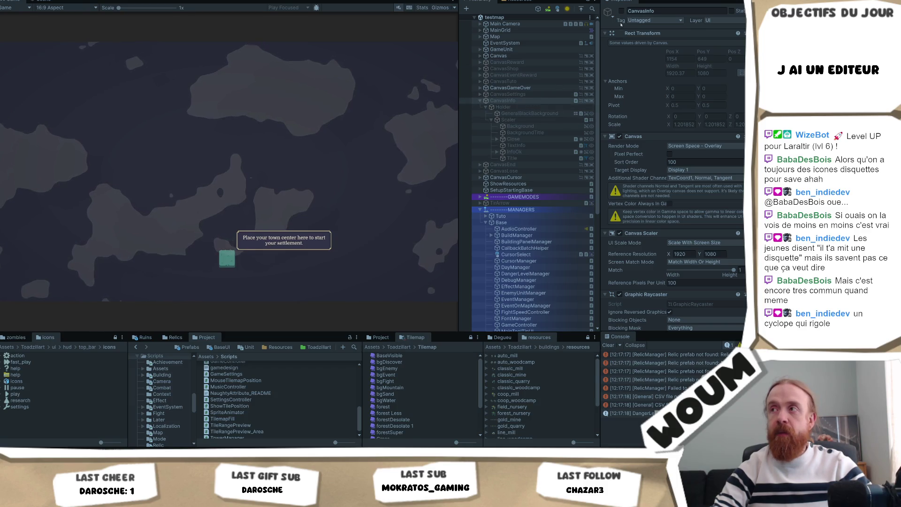
left_click(228, 257)
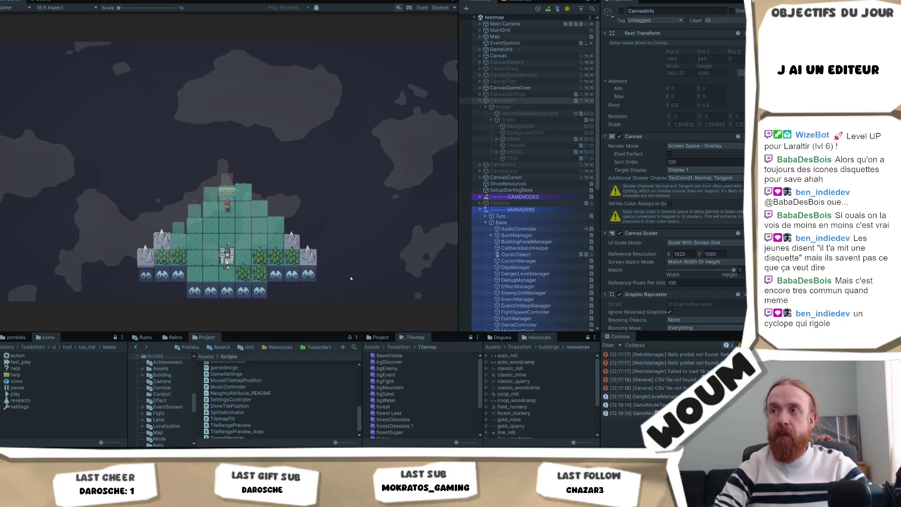
left_click(547, 139)
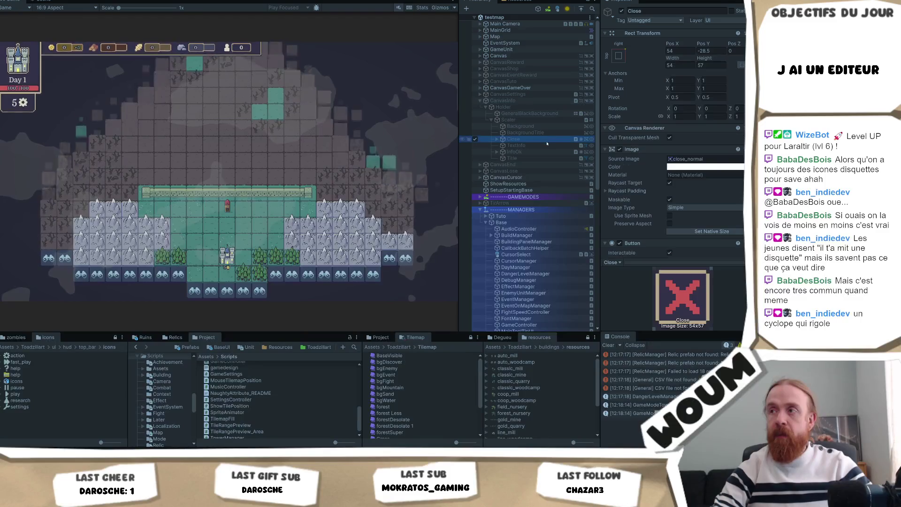
scroll(705, 175, "down", 2)
scroll(701, 176, "down", 2)
scroll(696, 179, "down", 2)
scroll(691, 181, "down", 2)
left_click(692, 180)
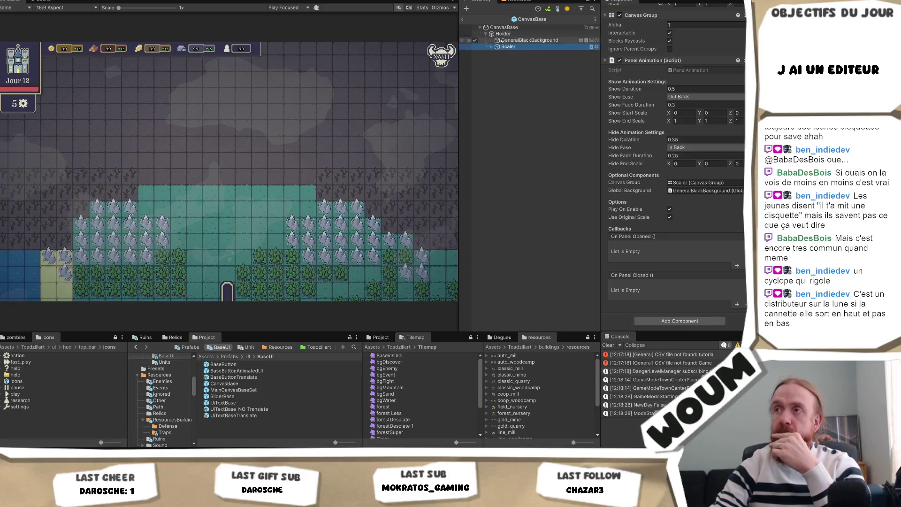
Return to the scene, select CanvasInfo and assign Close as its Info Panel's first close button
left_click(464, 20)
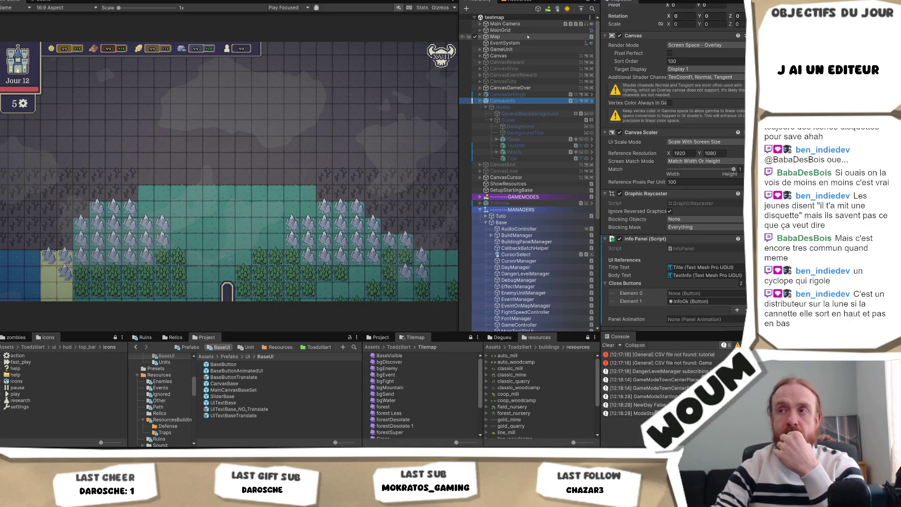
left_click(531, 120)
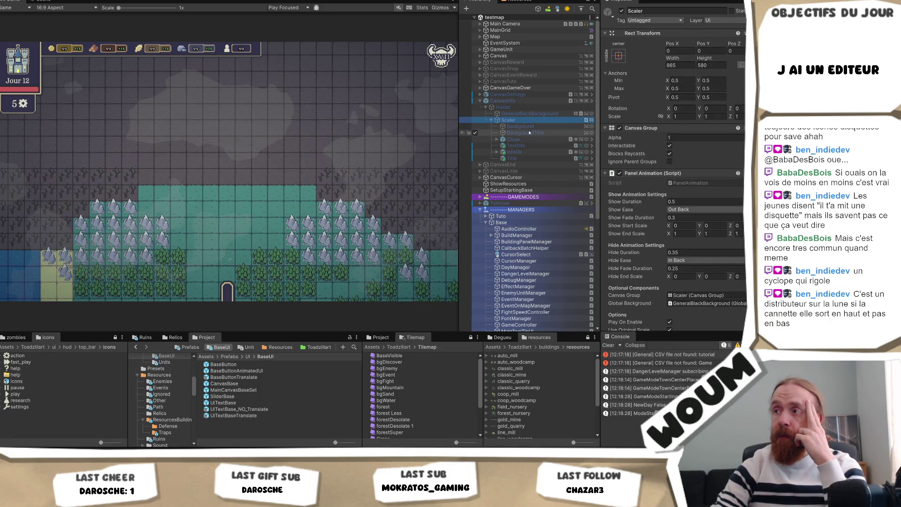
left_click(524, 101)
scroll(607, 116, "down", 2)
scroll(607, 116, "down", 2)
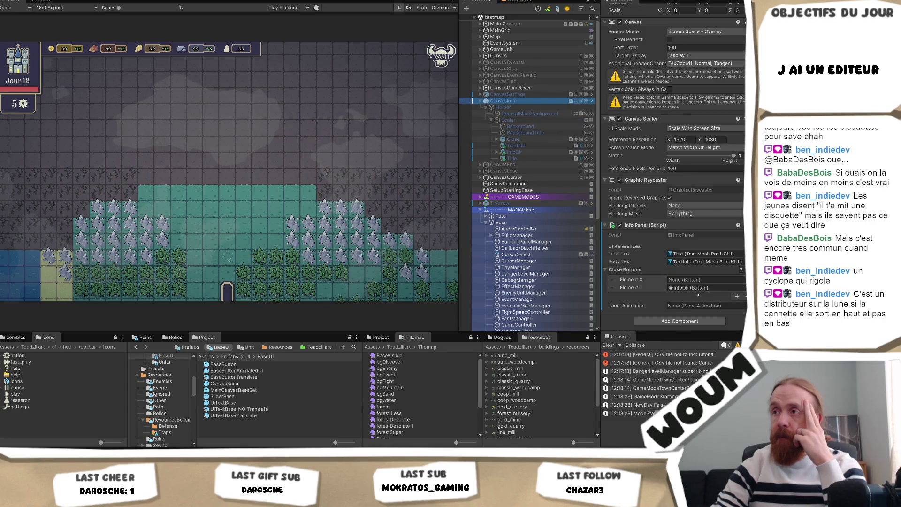
left_click(515, 139)
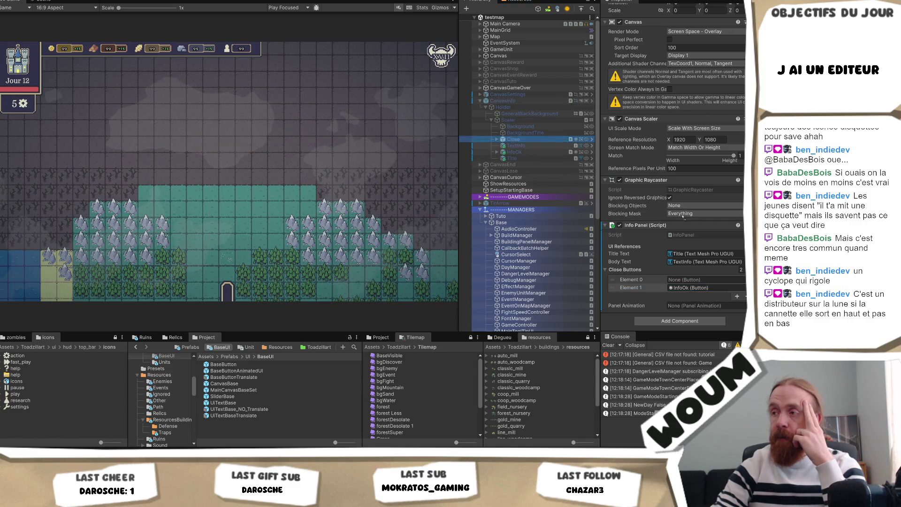
left_click_drag(653, 192, 741, 278)
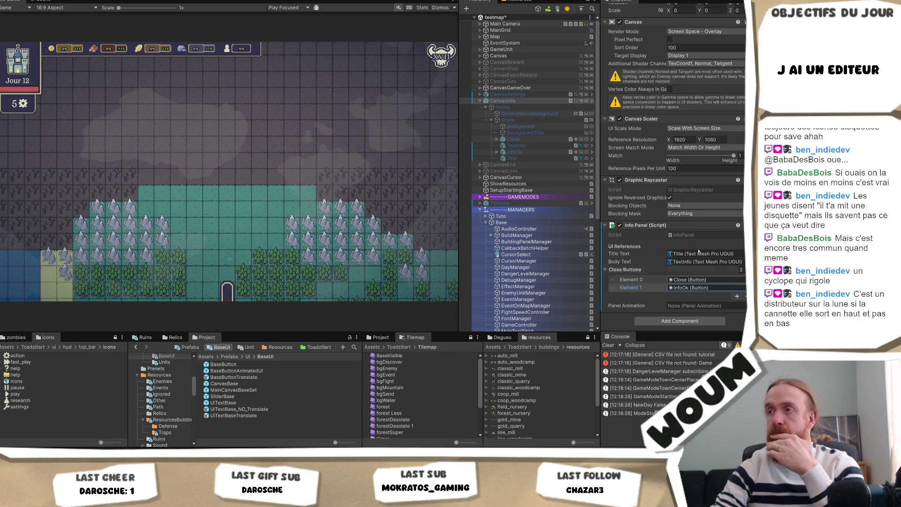
Assign Scaler as the Info Panel's panel animation and start play mode
left_click(701, 305)
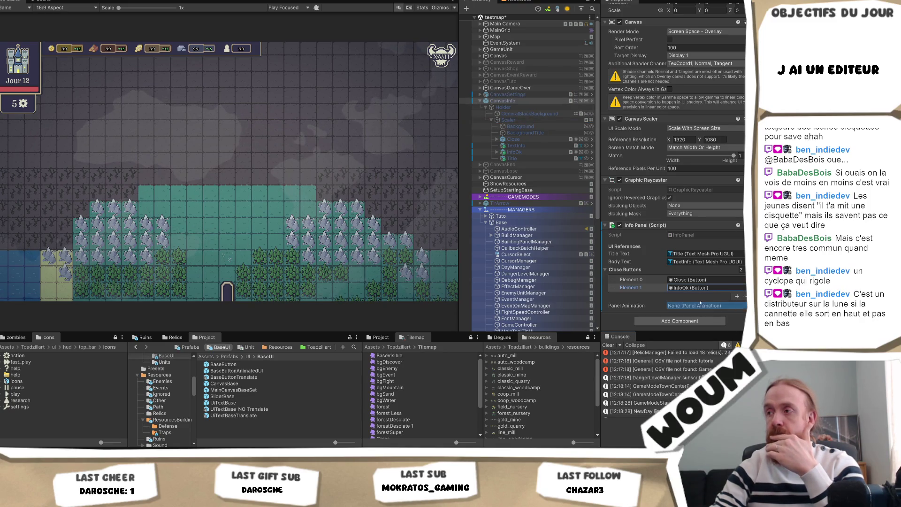
left_click_drag(701, 307, 701, 307)
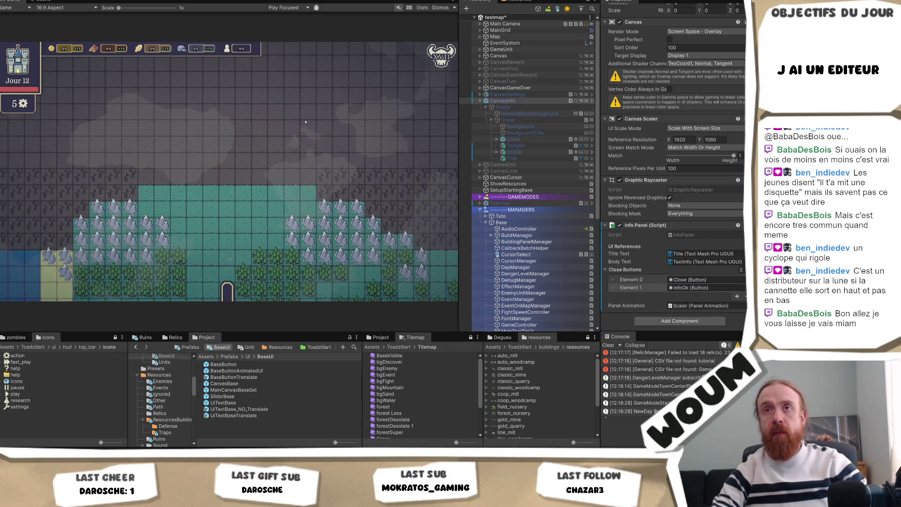
key("ctrl+p")
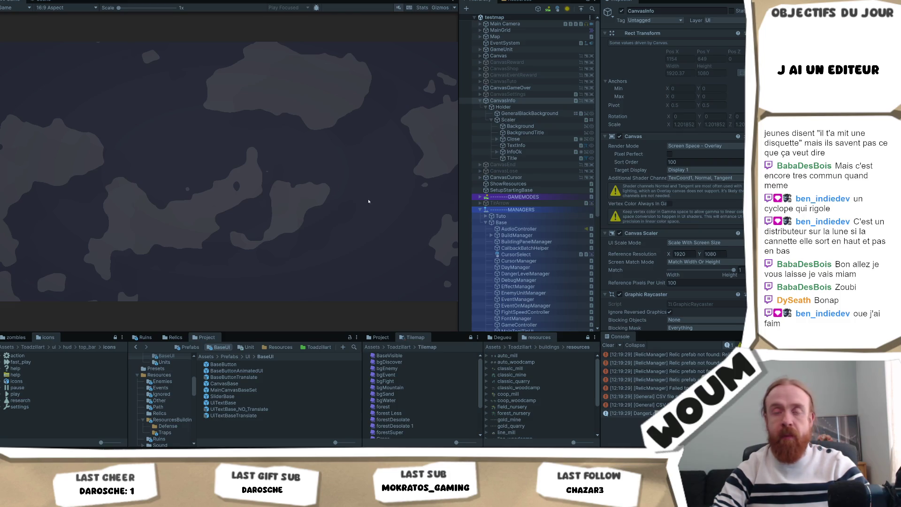
Close the welcome and Limited time popups, place the town center, explore fogged tiles and advance to the next day
left_click(226, 242)
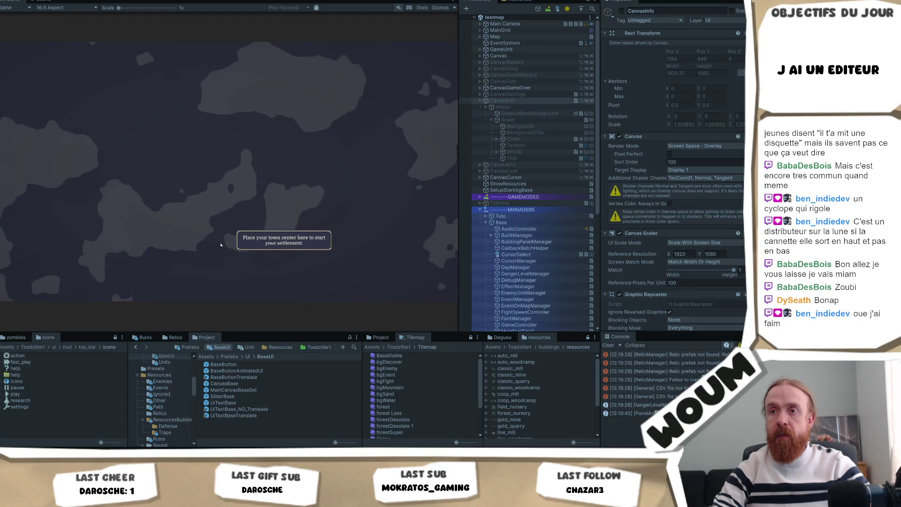
left_click(227, 258)
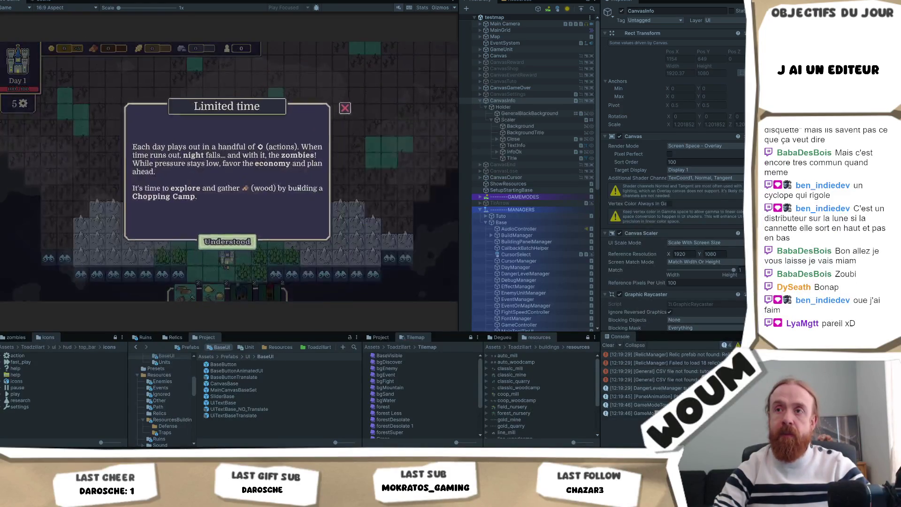
left_click(231, 246)
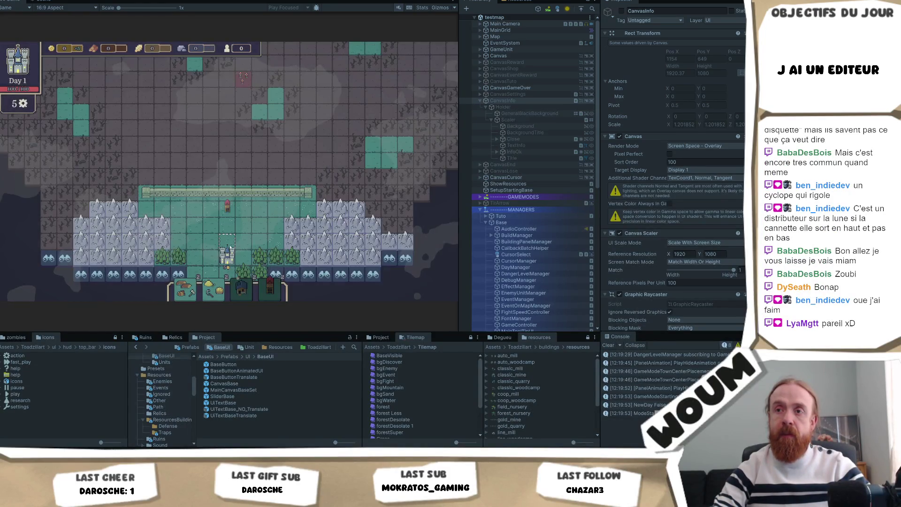
scroll(283, 217, "down", 3)
left_click(283, 215)
left_click(325, 220)
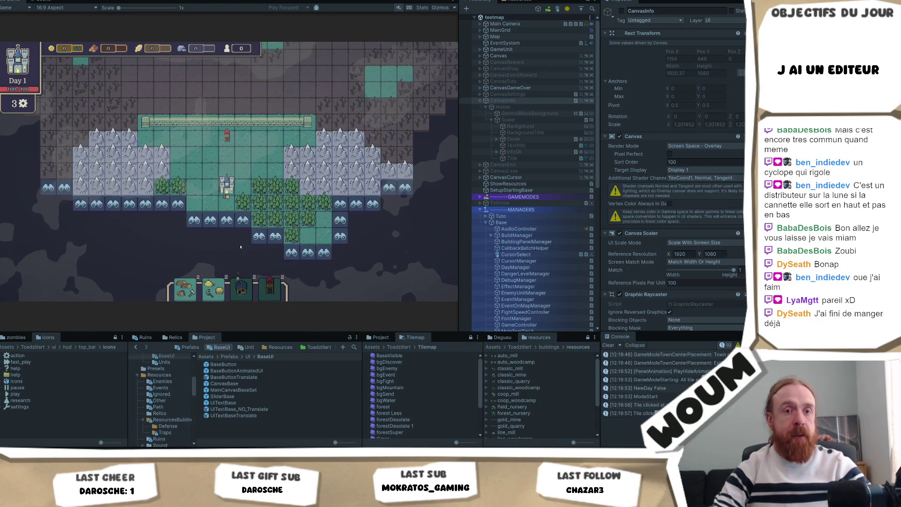
key("d")
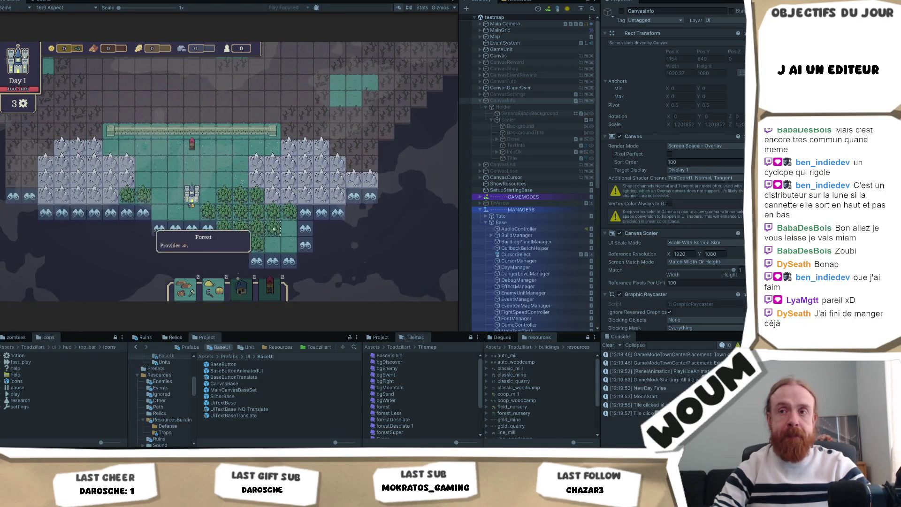
left_click(219, 246)
key("s")
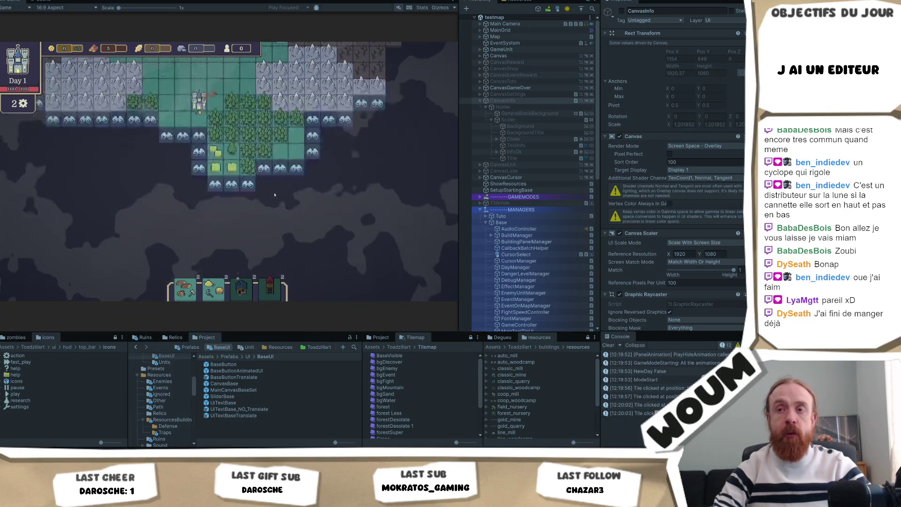
left_click(199, 151)
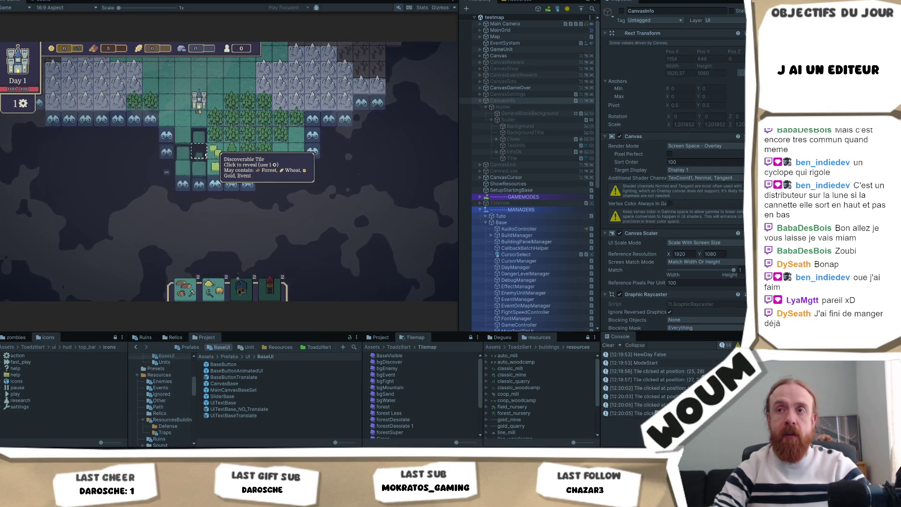
key("space")
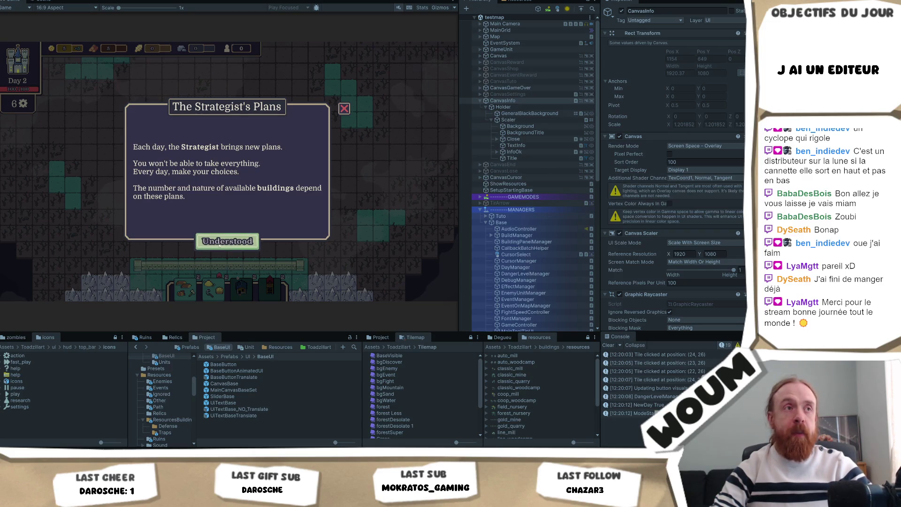
Dismiss the Strategist's Plans tutorial, take the Chopping Camp and reveal the remaining fogged tiles
left_click(240, 242)
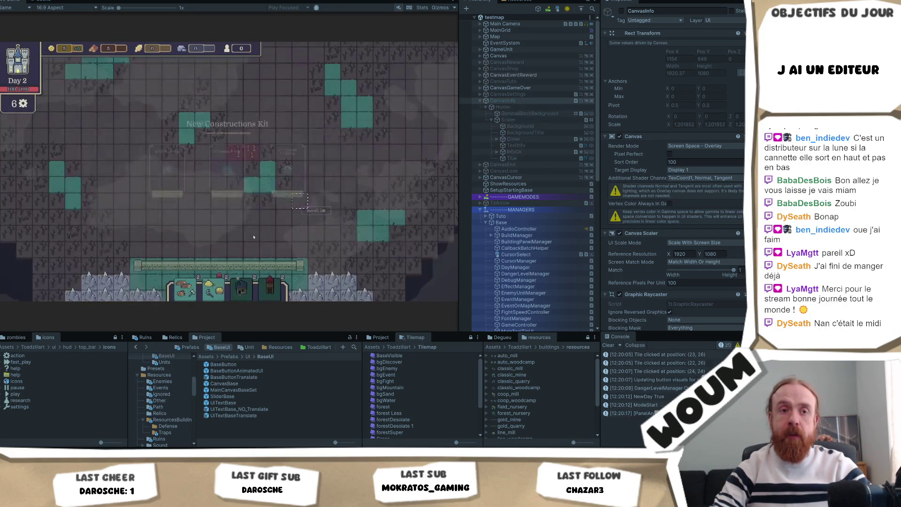
left_click(241, 229)
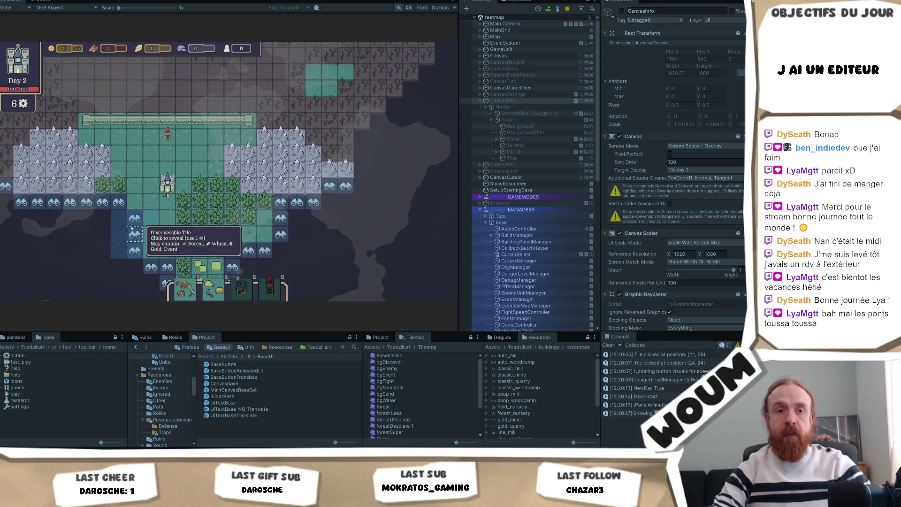
left_click(132, 228)
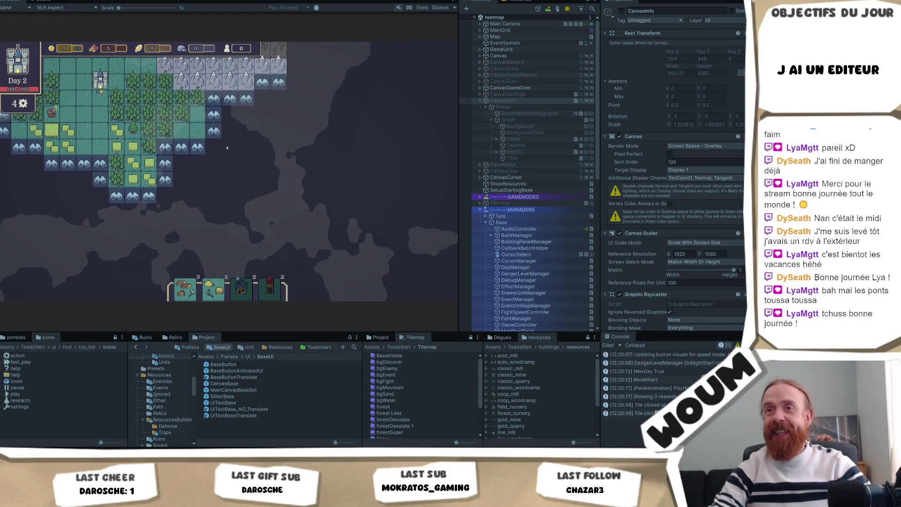
left_click(198, 147)
left_click(213, 131)
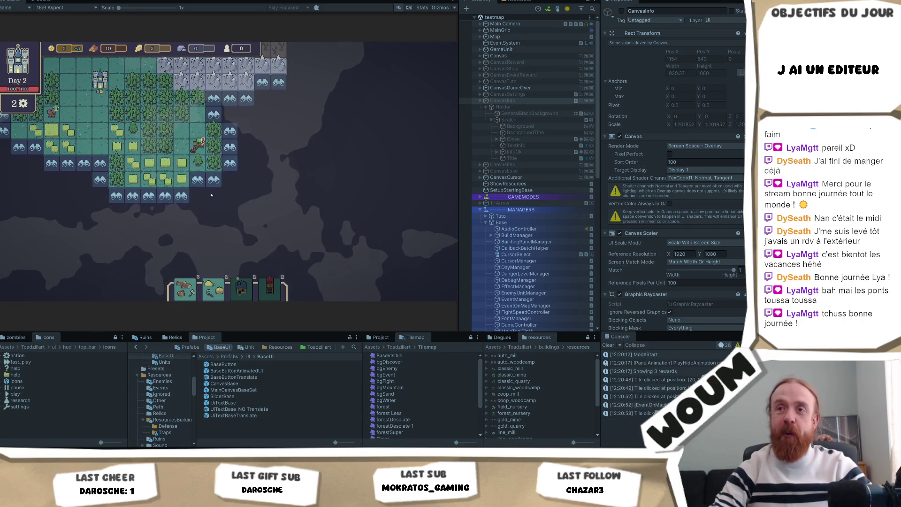
left_click(214, 113)
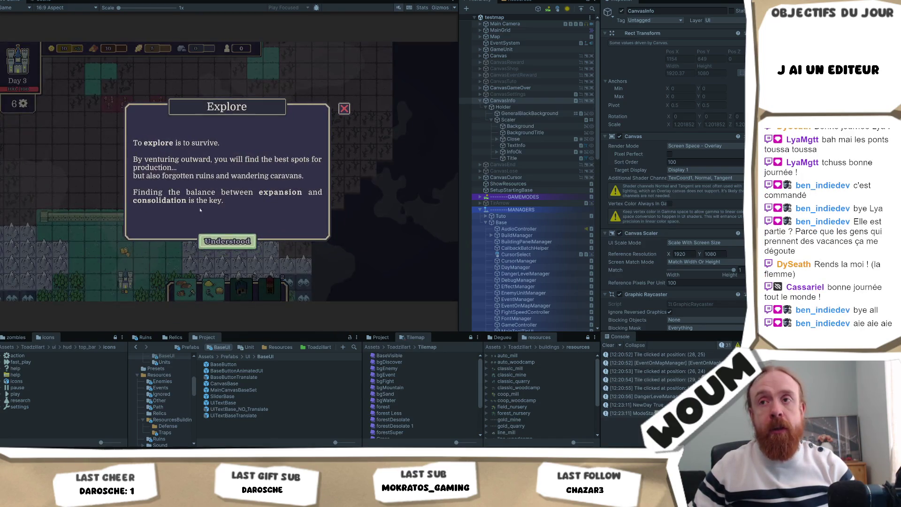
Dismiss the Explore tutorial and take a windmill from the construction kit
left_click(224, 242)
left_click(240, 231)
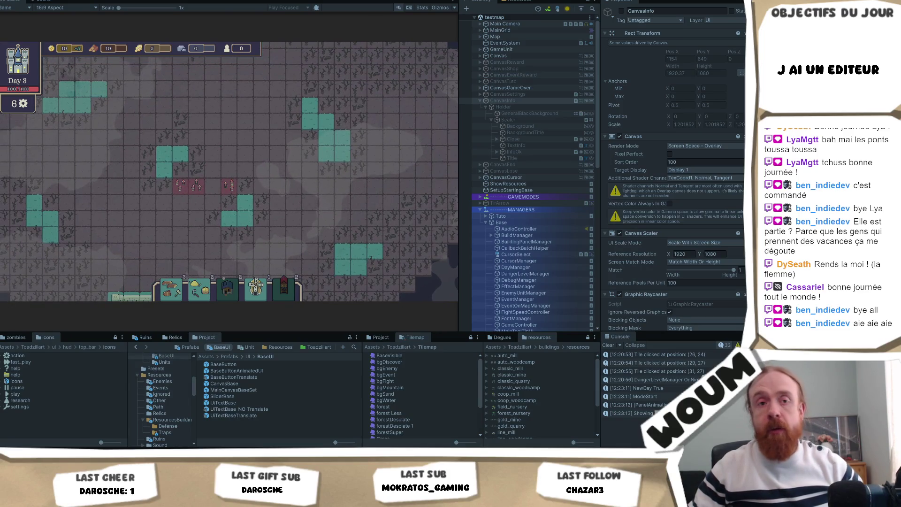